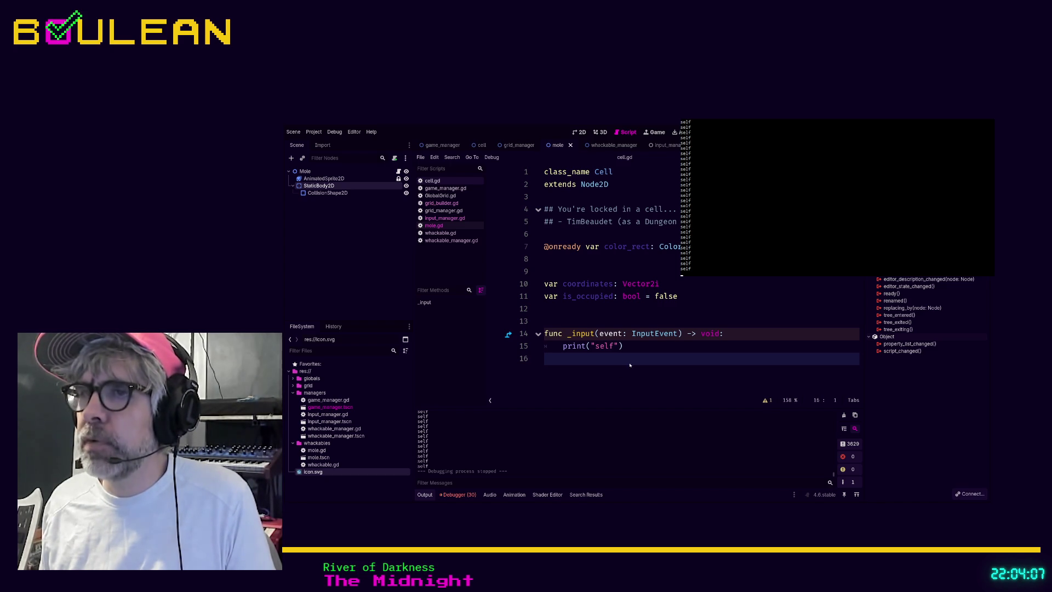
Connect StaticBody2D's input_event signal to mole.gd, creating the _on_static_body_2d_input_event stub.
{"action": "left_click", "coordinate": [614, 394]}
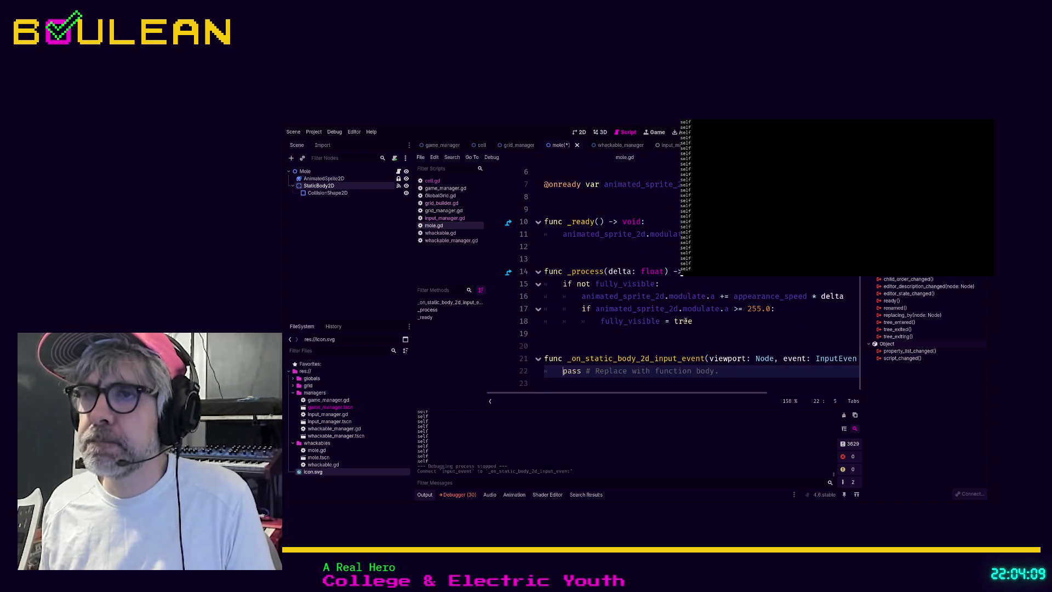
{"action": "scroll", "coordinate": [685, 321], "scroll_direction": "up", "scroll_amount": 1}
{"action": "scroll", "coordinate": [685, 321], "scroll_direction": "up", "scroll_amount": 1}
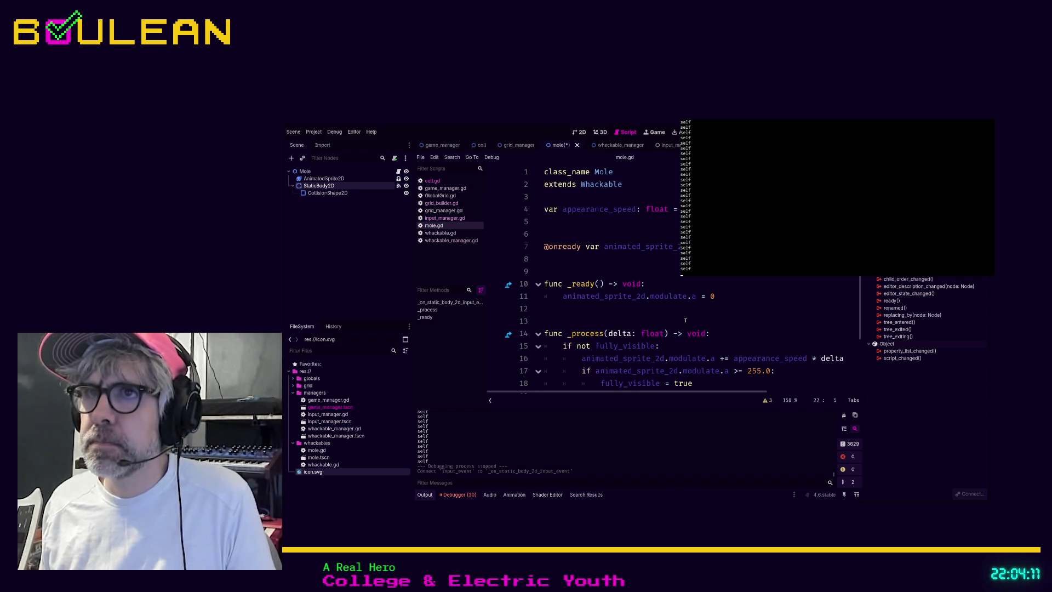
{"action": "scroll", "coordinate": [686, 320], "scroll_direction": "down", "scroll_amount": 2}
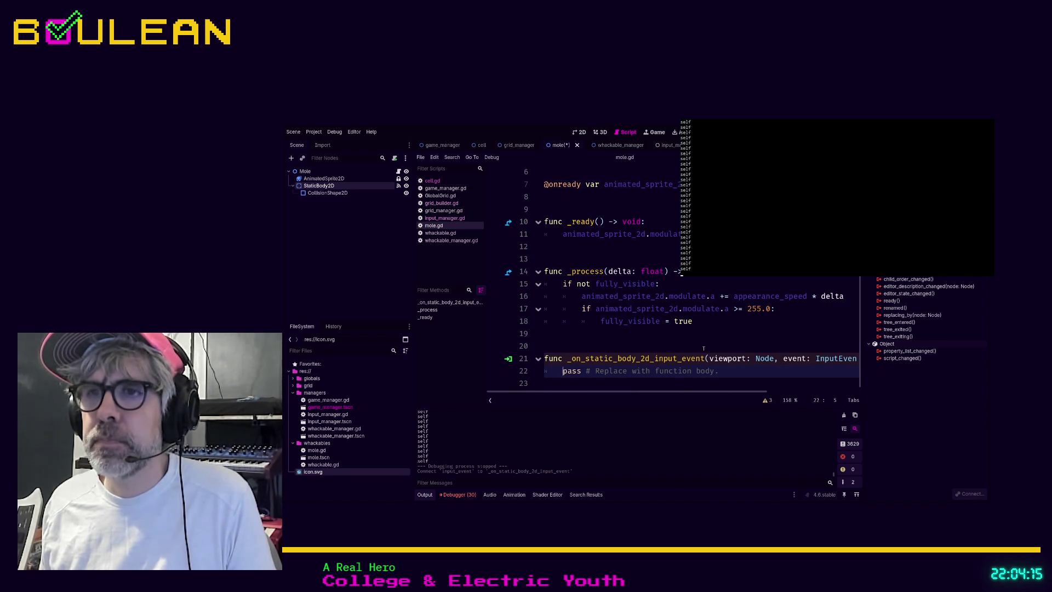
{"action": "scroll", "coordinate": [704, 349], "scroll_direction": "up", "scroll_amount": 2}
{"action": "scroll", "coordinate": [704, 349], "scroll_direction": "down", "scroll_amount": 1}
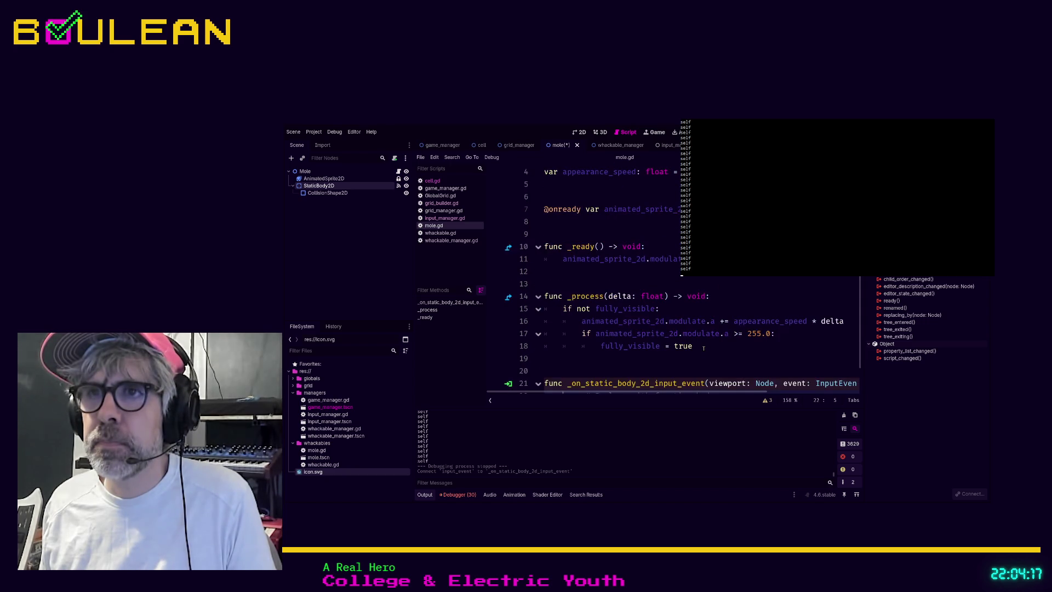
{"action": "scroll", "coordinate": [704, 348], "scroll_direction": "up", "scroll_amount": 1}
{"action": "scroll", "coordinate": [704, 349], "scroll_direction": "down", "scroll_amount": 2}
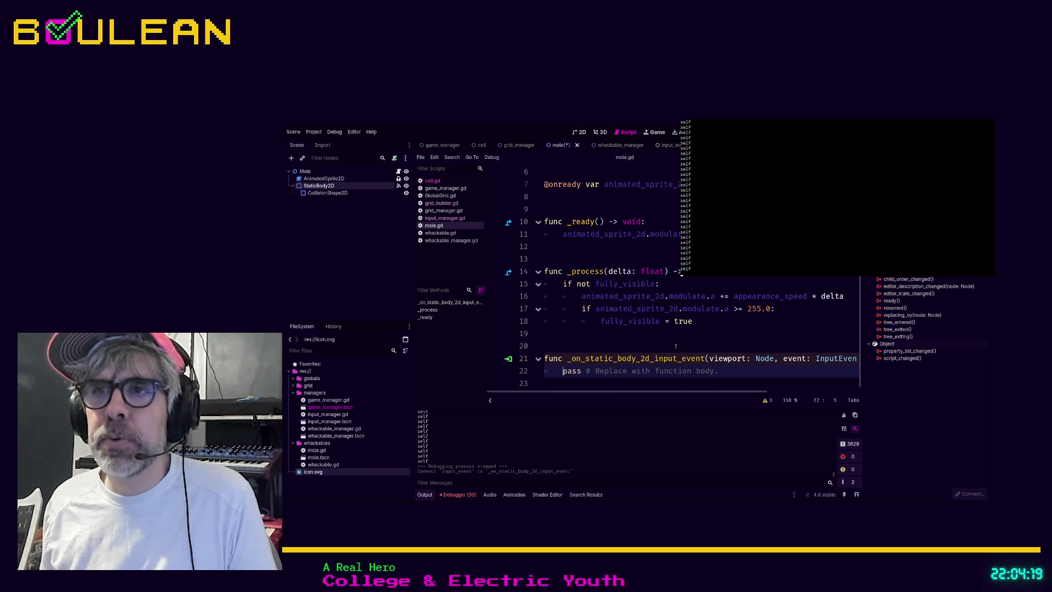
Search all project scripts for 'Input' with Find in Files.
{"action": "left_click", "coordinate": [718, 283]}
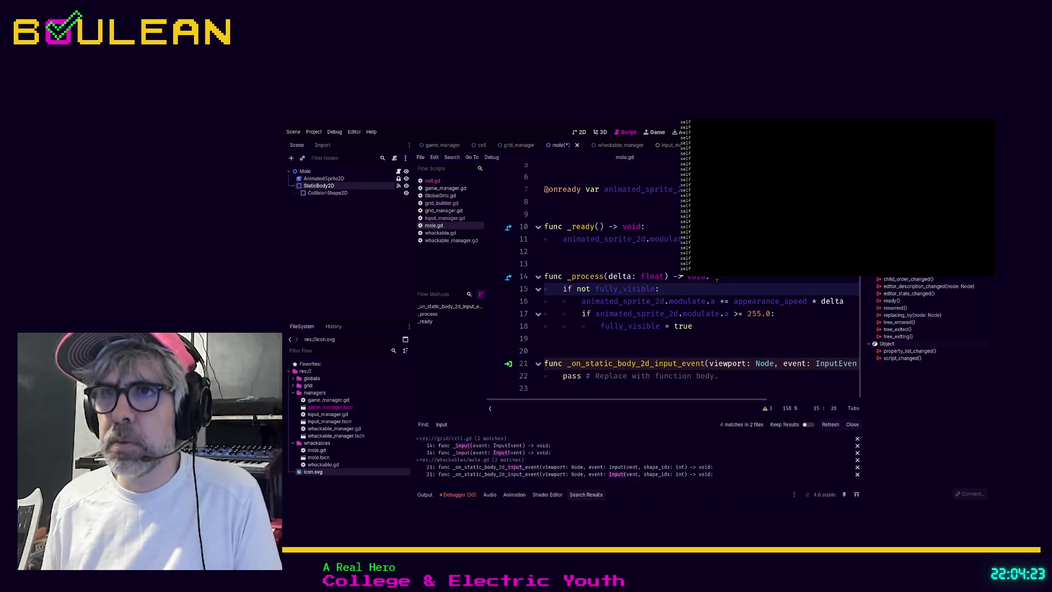
{"action": "key", "text": "ctrl+shift+f"}
{"action": "type", "text": "Input"}
{"action": "key", "text": "Return"}
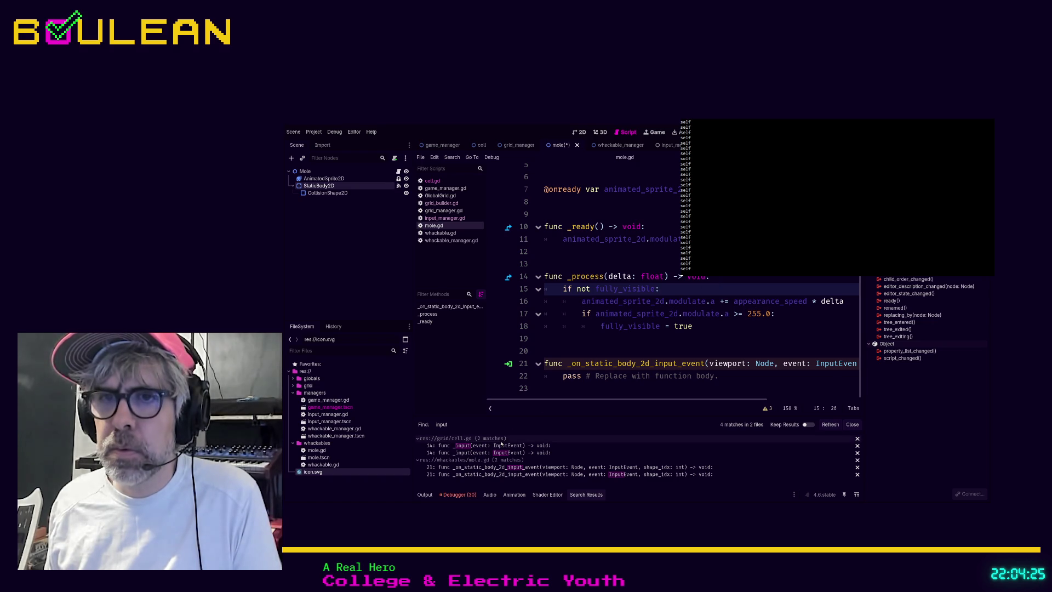
Delete the test _input function (lines 14–15) from cell.gd and save the script.
{"action": "left_click", "coordinate": [496, 445]}
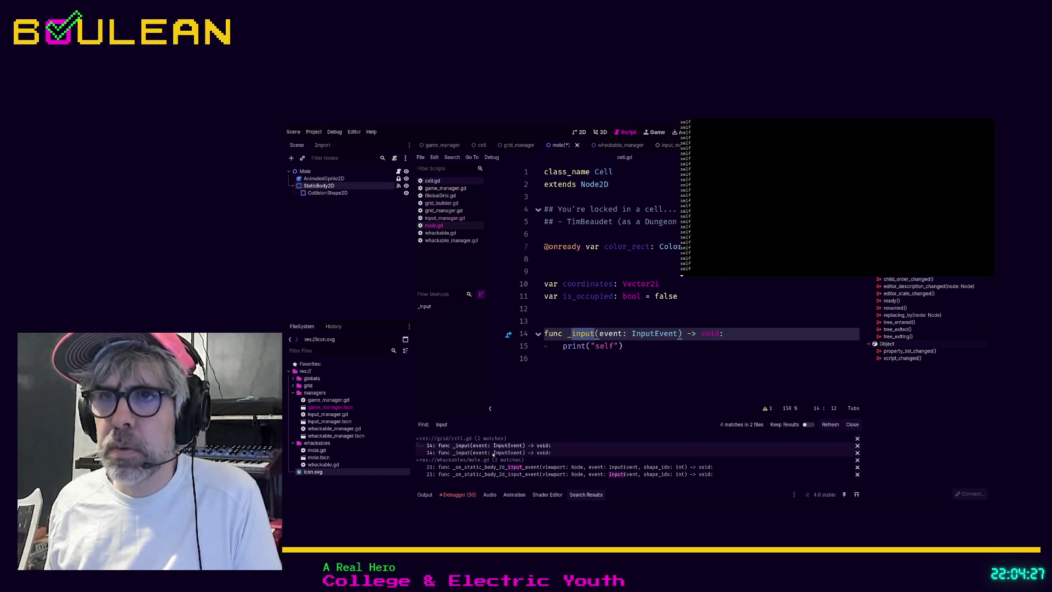
{"action": "left_click", "coordinate": [647, 384]}
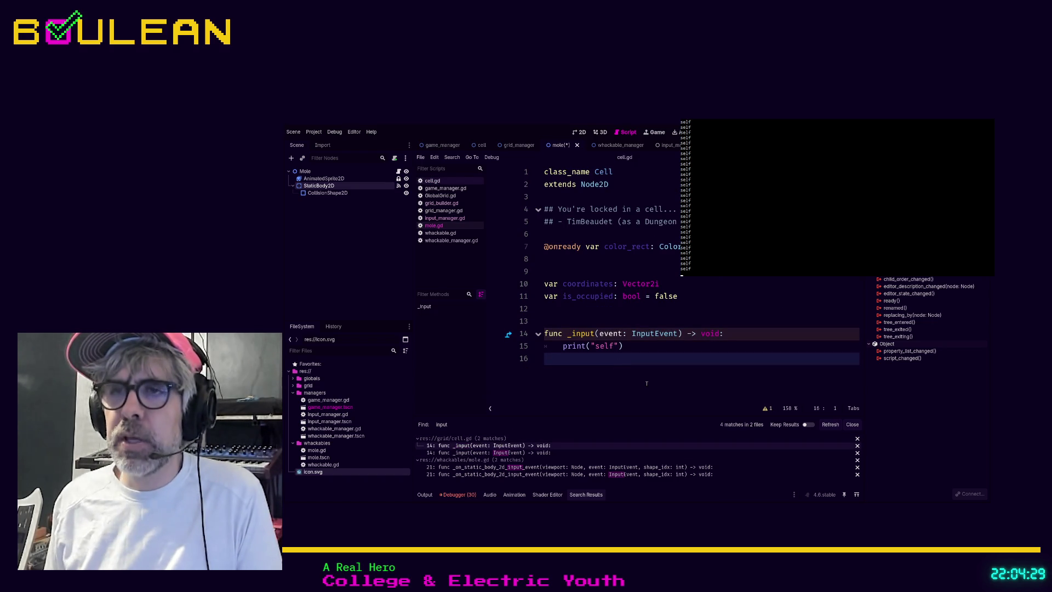
{"action": "key", "text": "shift+Up"}
{"action": "key", "text": "shift+Up"}
{"action": "key", "text": "BackSpace"}
{"action": "key", "text": "BackSpace"}
{"action": "key", "text": "BackSpace"}
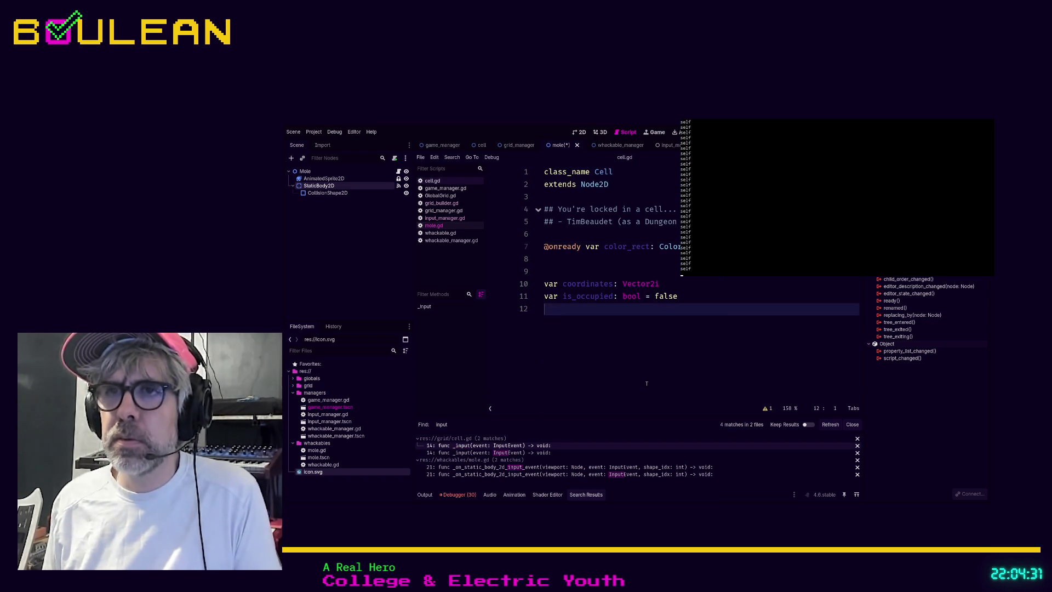
{"action": "key", "text": "ctrl+s"}
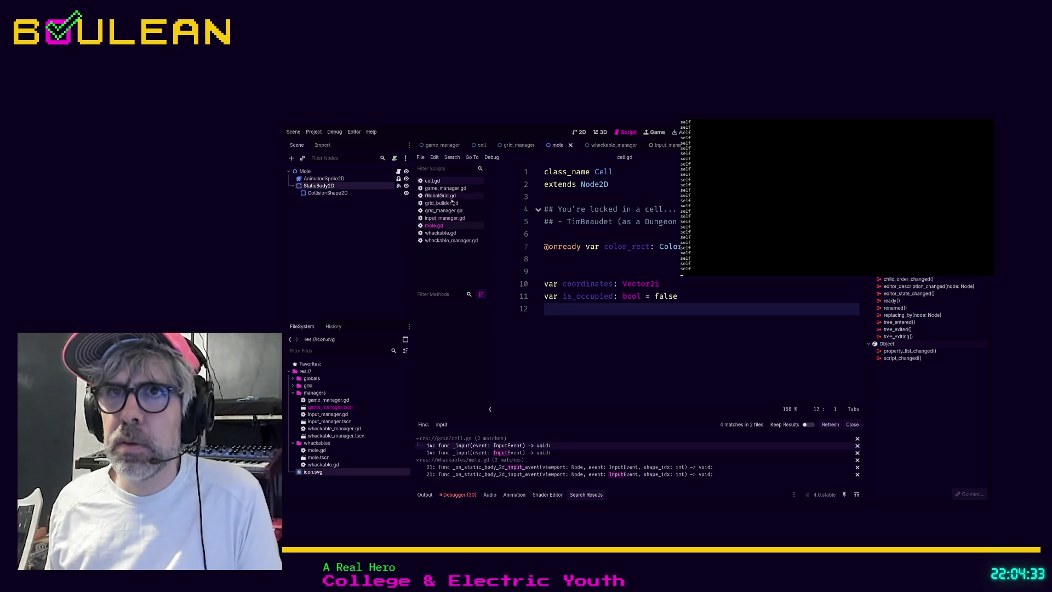
Replace the handler's pass line with print("WIN! " + str(self)) and run the project.
{"action": "left_click", "coordinate": [435, 226]}
{"action": "scroll", "coordinate": [658, 329], "scroll_direction": "down", "scroll_amount": 1}
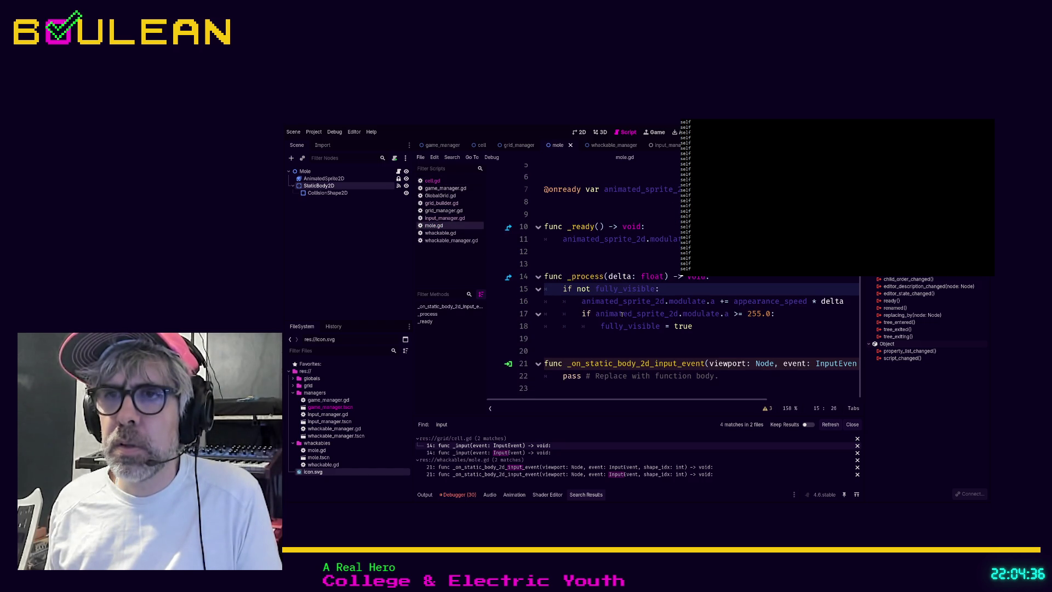
{"action": "left_click", "coordinate": [730, 378]}
{"action": "left_click_drag", "start_coordinate": [730, 378], "coordinate": [559, 381]}
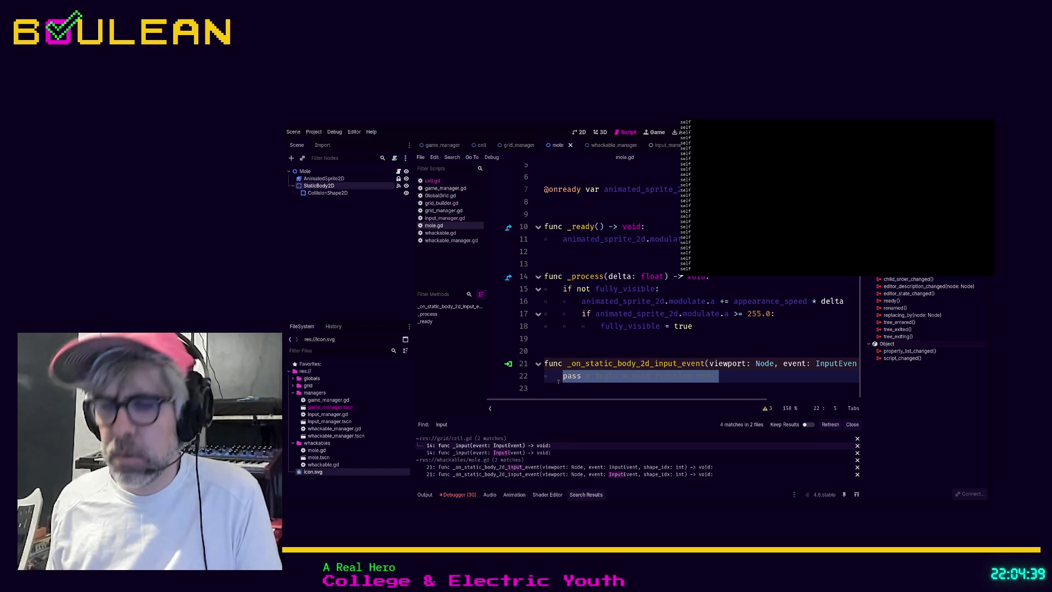
{"action": "type", "text": "print(\"WIN! \" "}
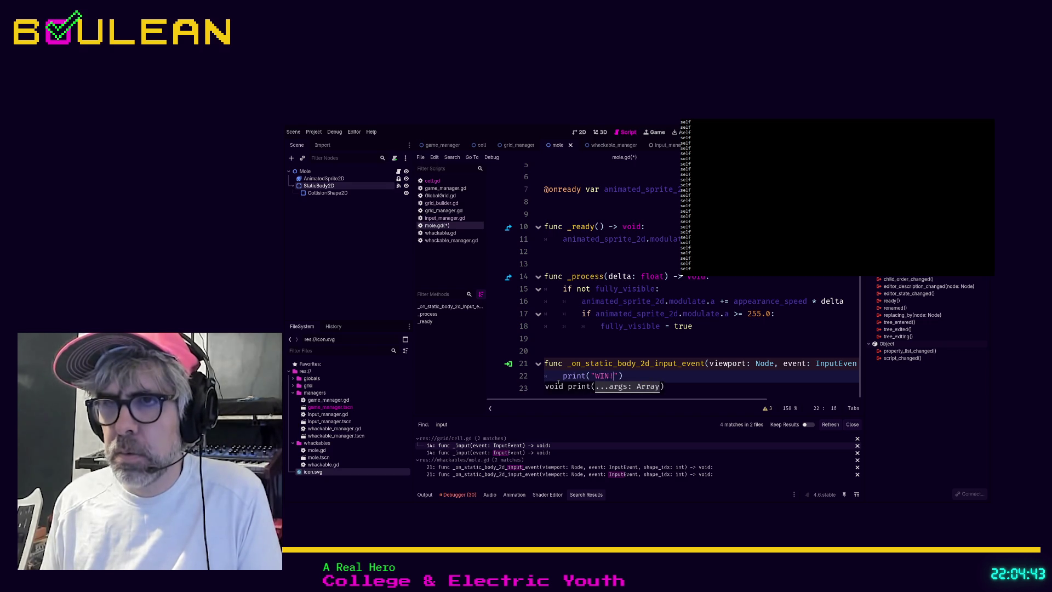
{"action": "type", "text": "+ str(self"}
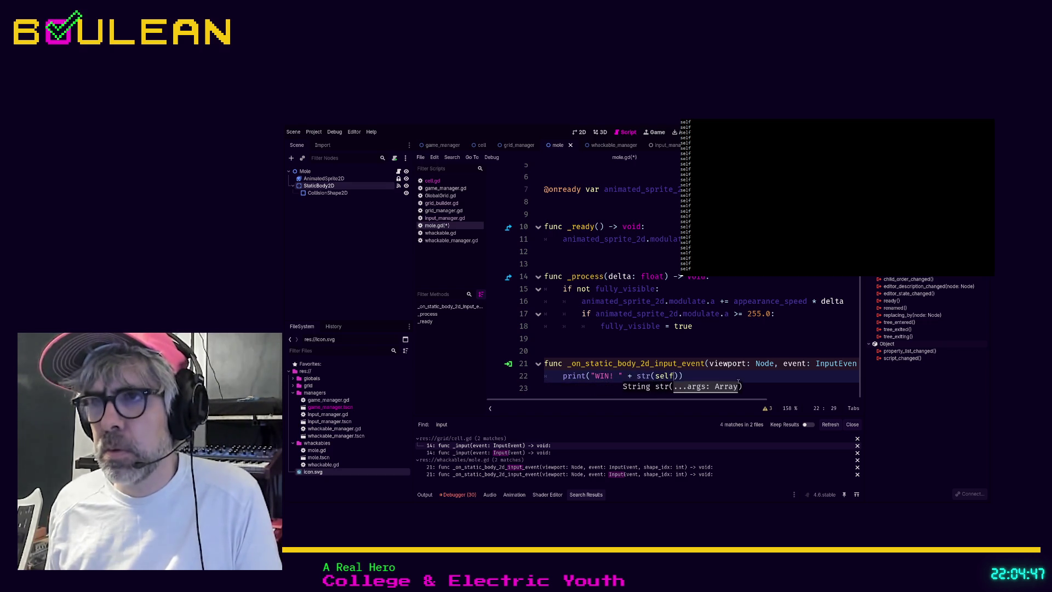
{"action": "key", "text": "End"}
{"action": "key", "text": "F5"}
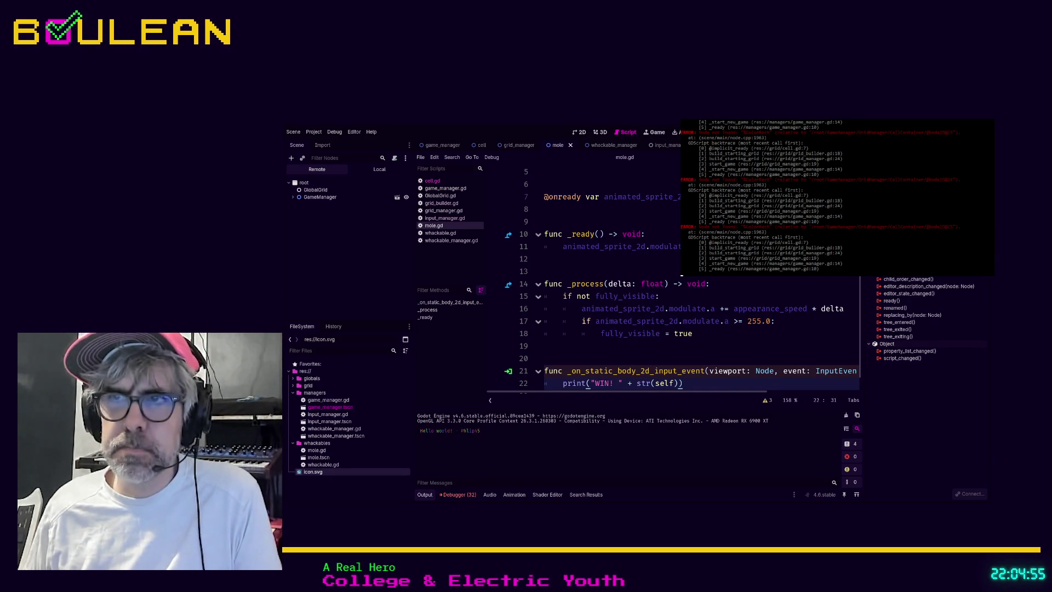
Watch the running mole grid, stop the game, then return to line 19 of mole.gd.
{"action": "key", "text": "F5"}
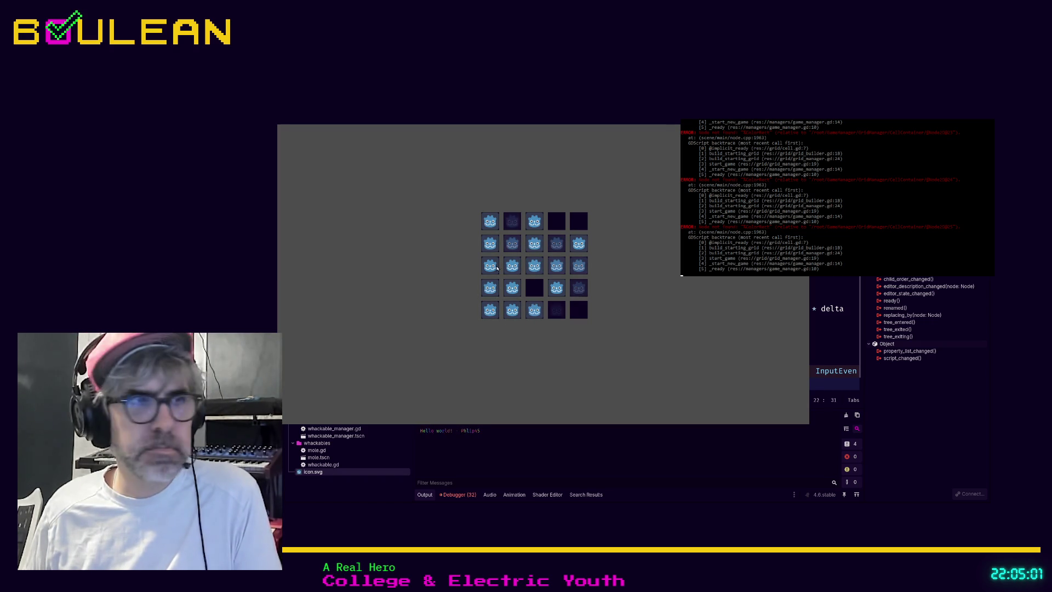
{"action": "key", "text": "F8"}
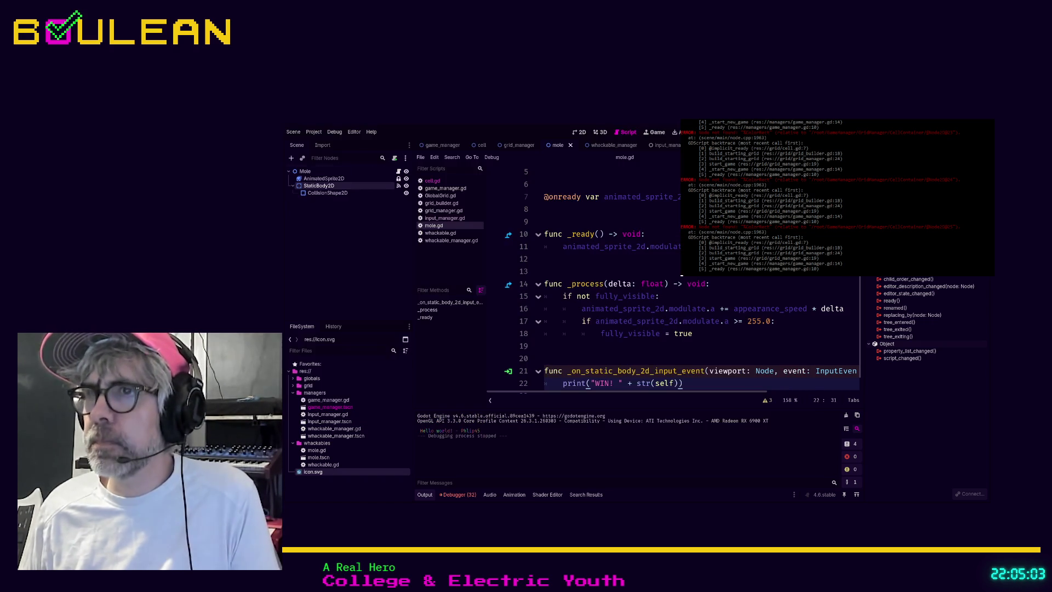
{"action": "scroll", "coordinate": [724, 300], "scroll_direction": "down", "scroll_amount": 1}
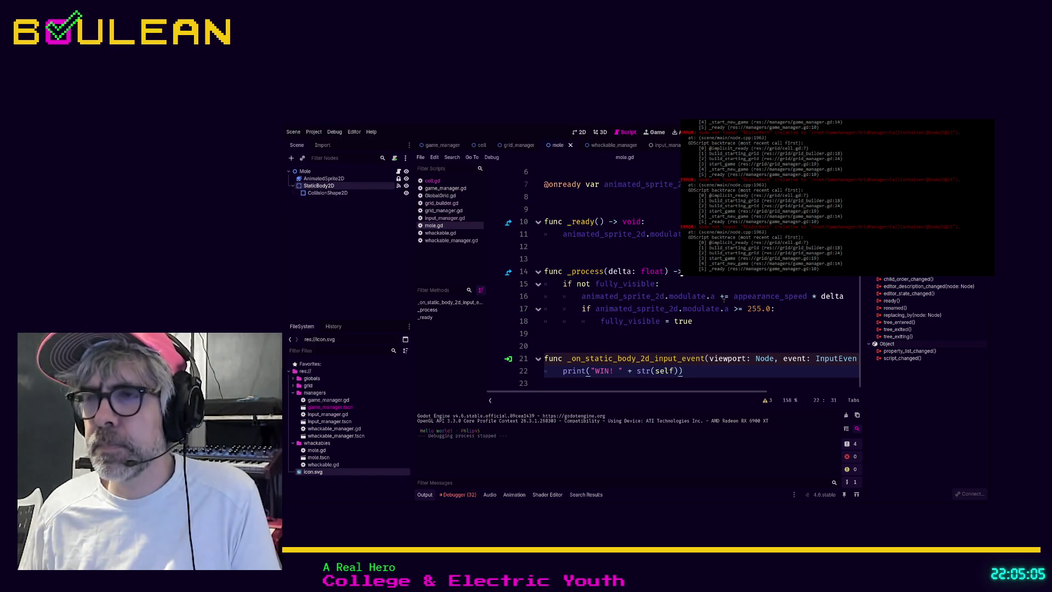
{"action": "mouse_move", "coordinate": [716, 390]}
{"action": "left_mouse_down"}
{"action": "mouse_move", "coordinate": [807, 382]}
{"action": "mouse_move", "coordinate": [687, 387]}
{"action": "left_mouse_up"}
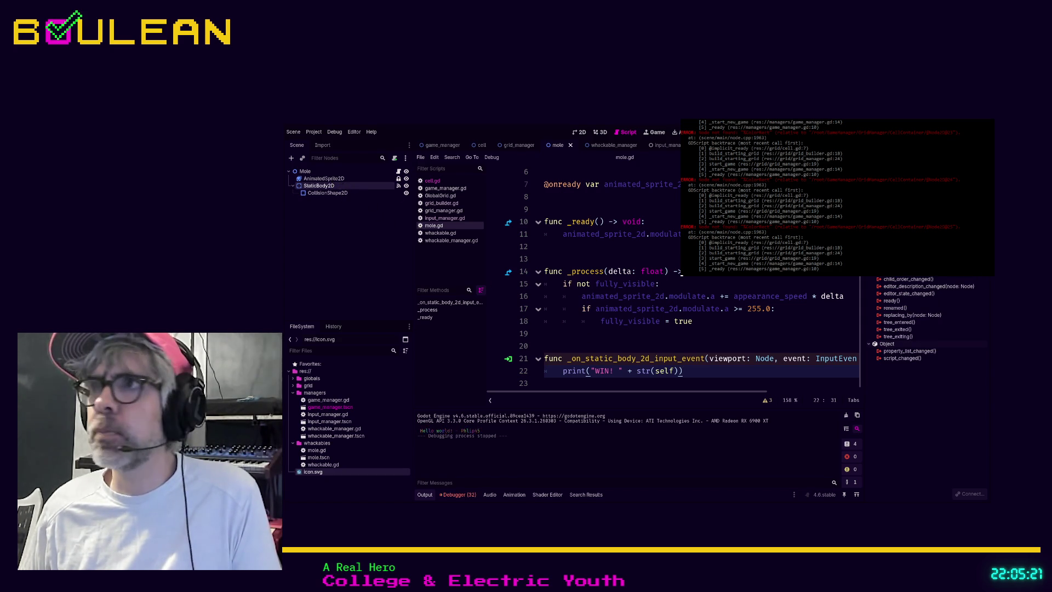
{"action": "left_click", "coordinate": [888, 144]}
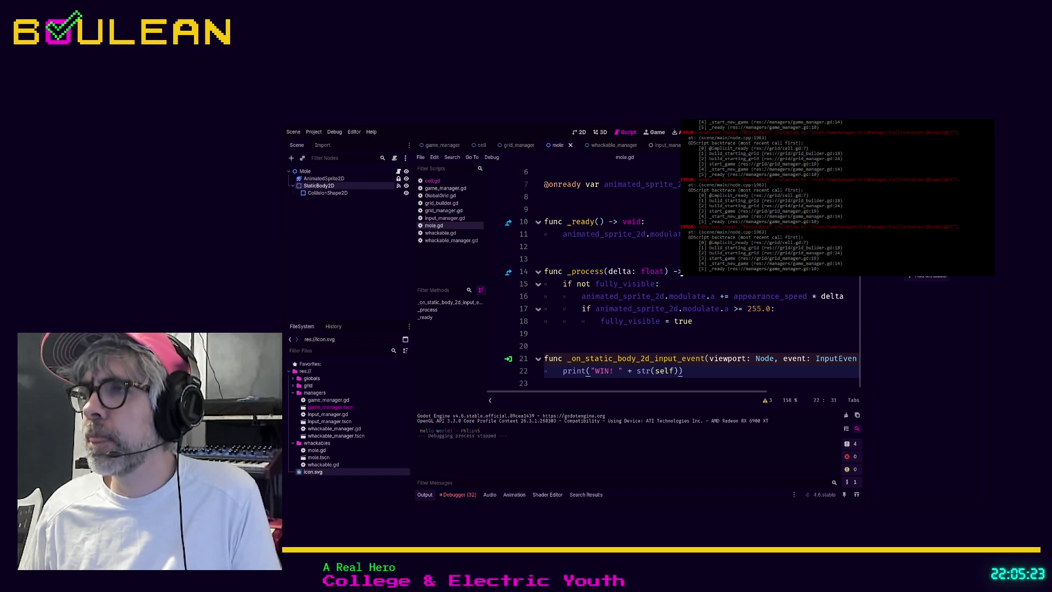
{"action": "left_click", "coordinate": [710, 336]}
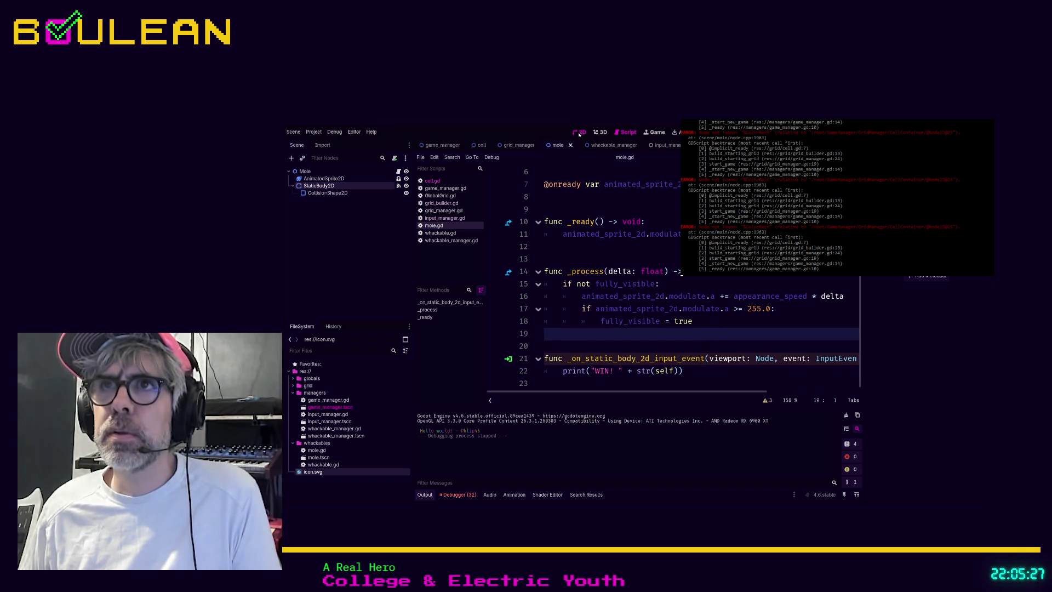
Select the mole's CollisionShape2D, run the game and click a mole to print WIN!
{"action": "left_click", "coordinate": [558, 145]}
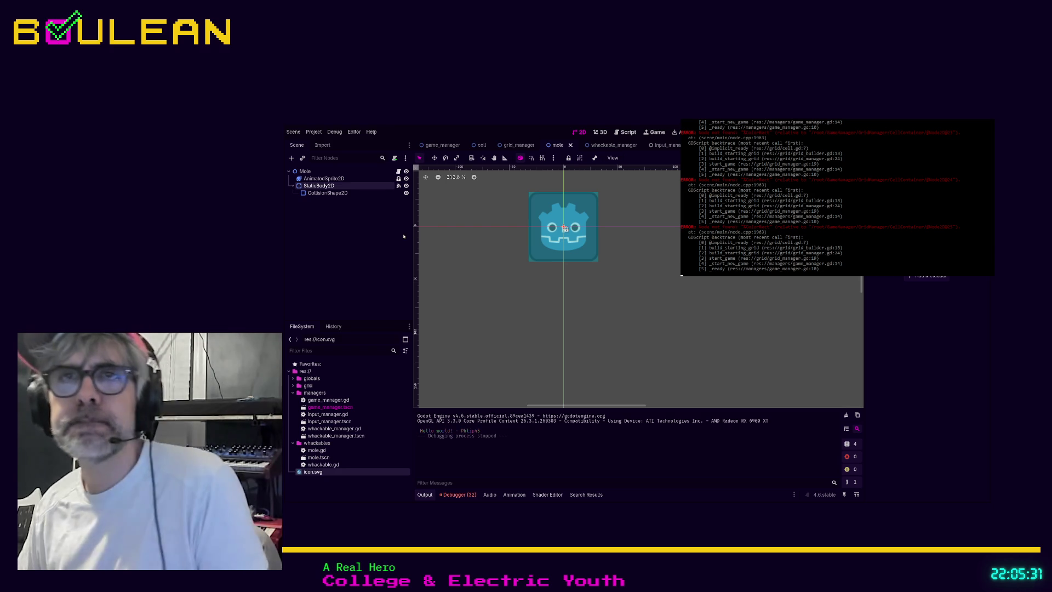
{"action": "left_click", "coordinate": [399, 193]}
{"action": "key", "text": "F5"}
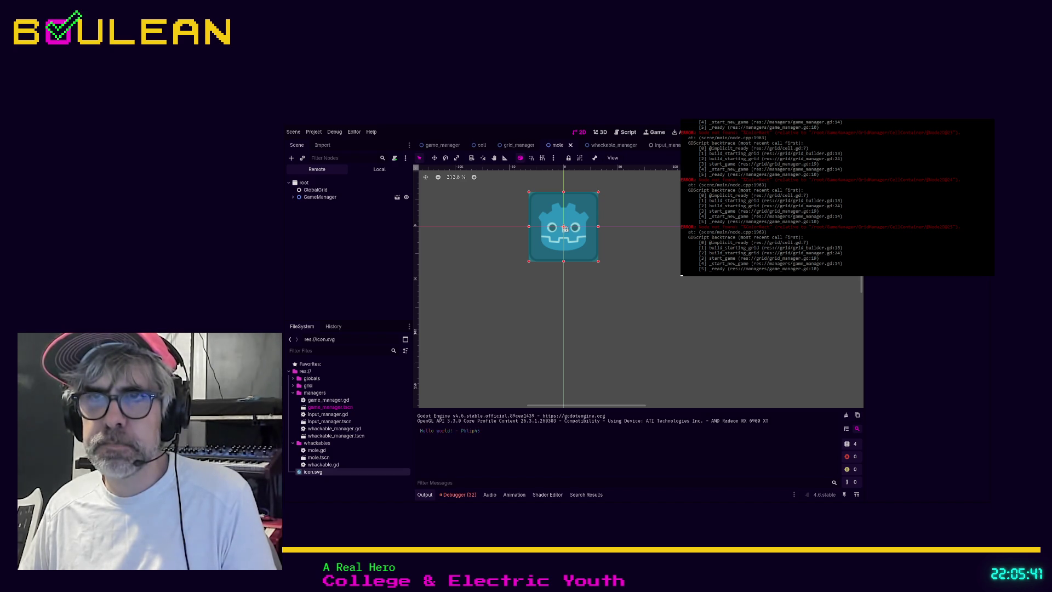
{"action": "key", "text": "F5"}
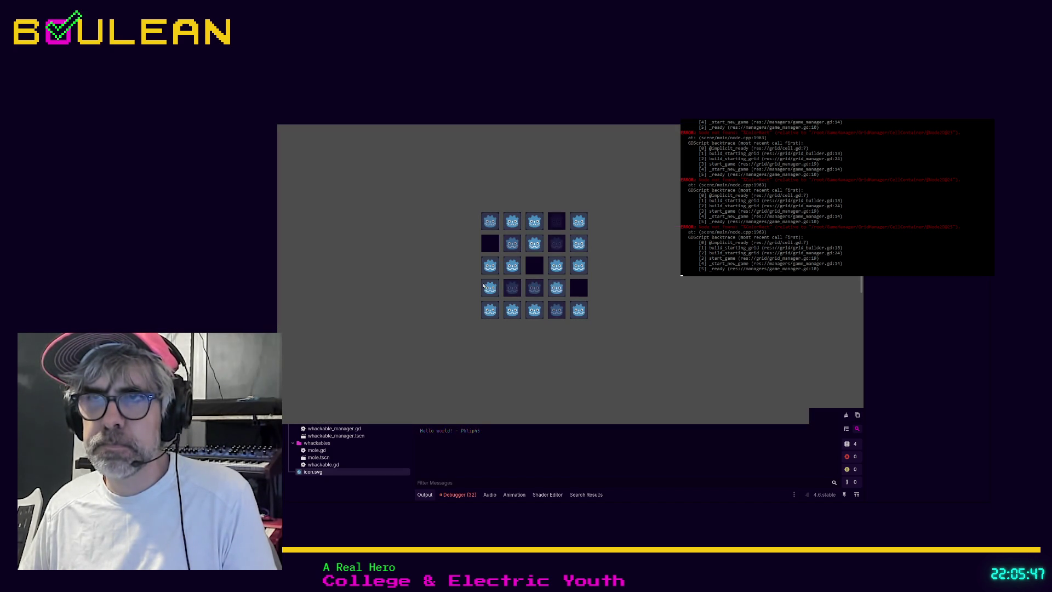
{"action": "left_click", "coordinate": [502, 283]}
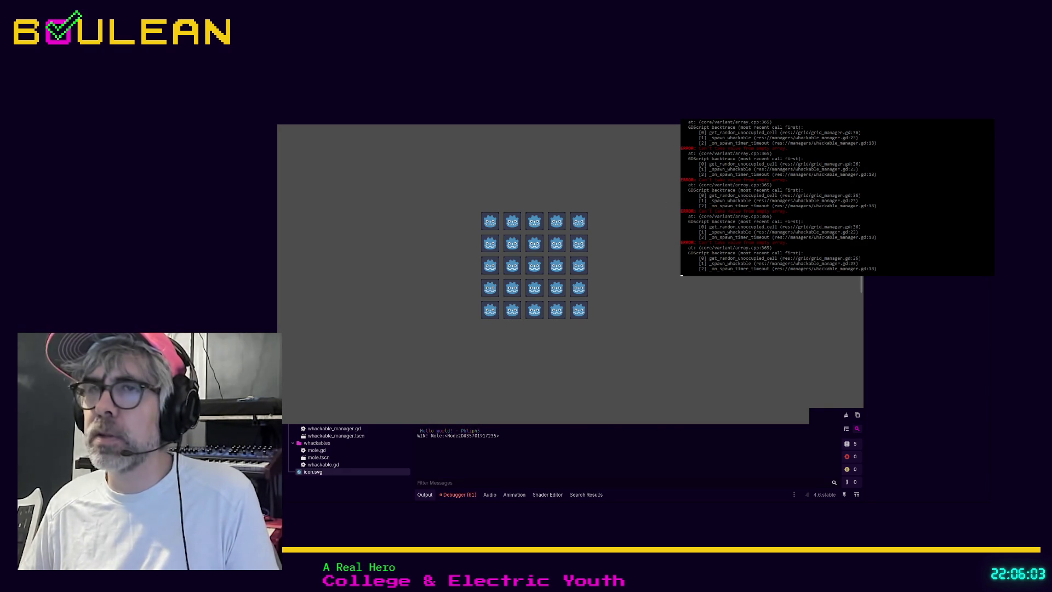
Stop the game, reorder StaticBody2D and restore it, then save and run the project.
{"action": "key", "text": "F8"}
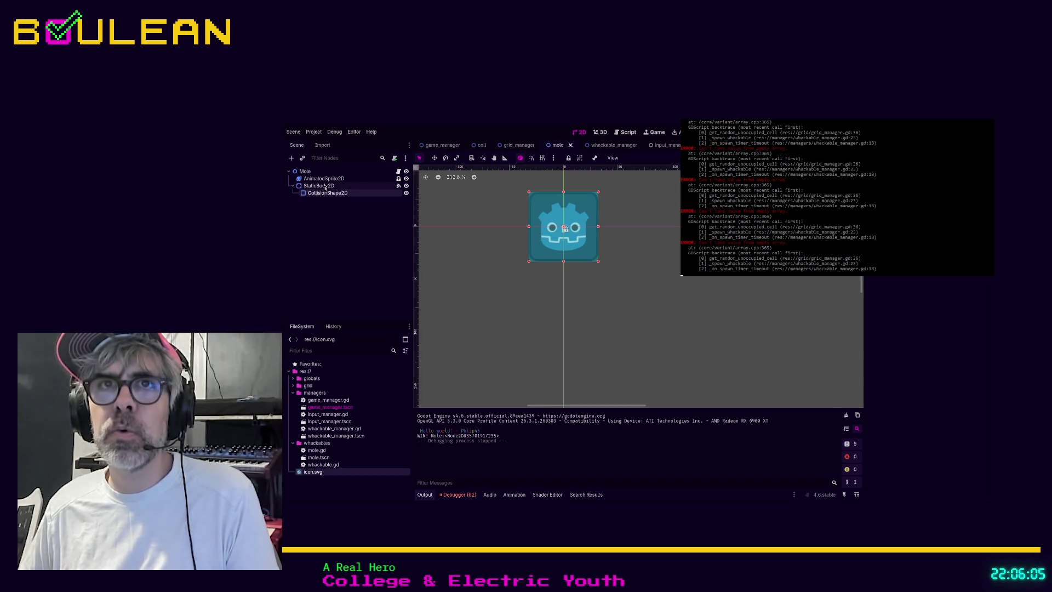
{"action": "left_click_drag", "start_coordinate": [325, 188], "coordinate": [319, 176]}
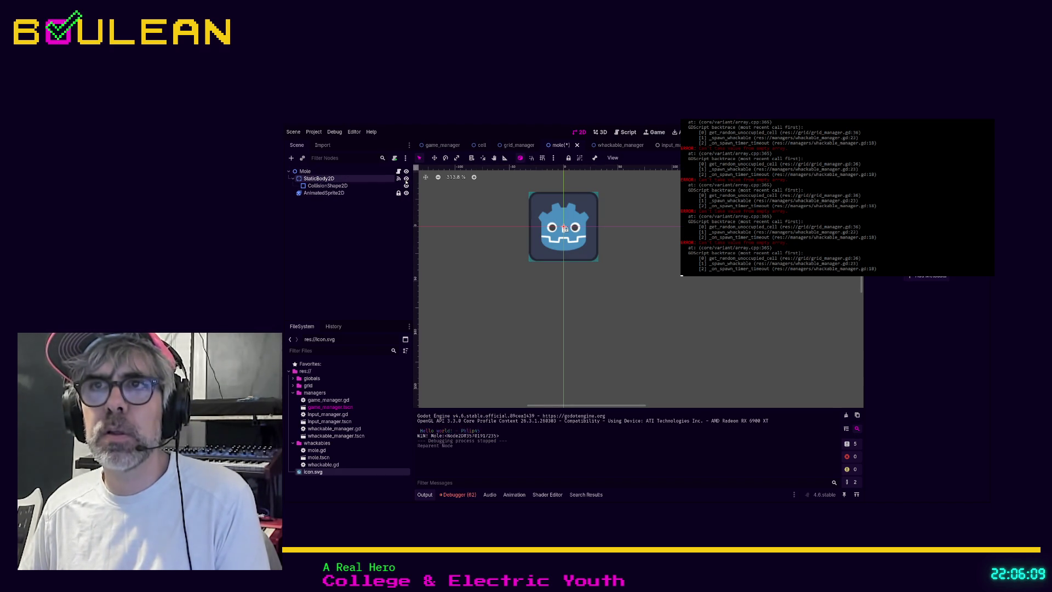
{"action": "left_click_drag", "start_coordinate": [320, 178], "coordinate": [316, 198]}
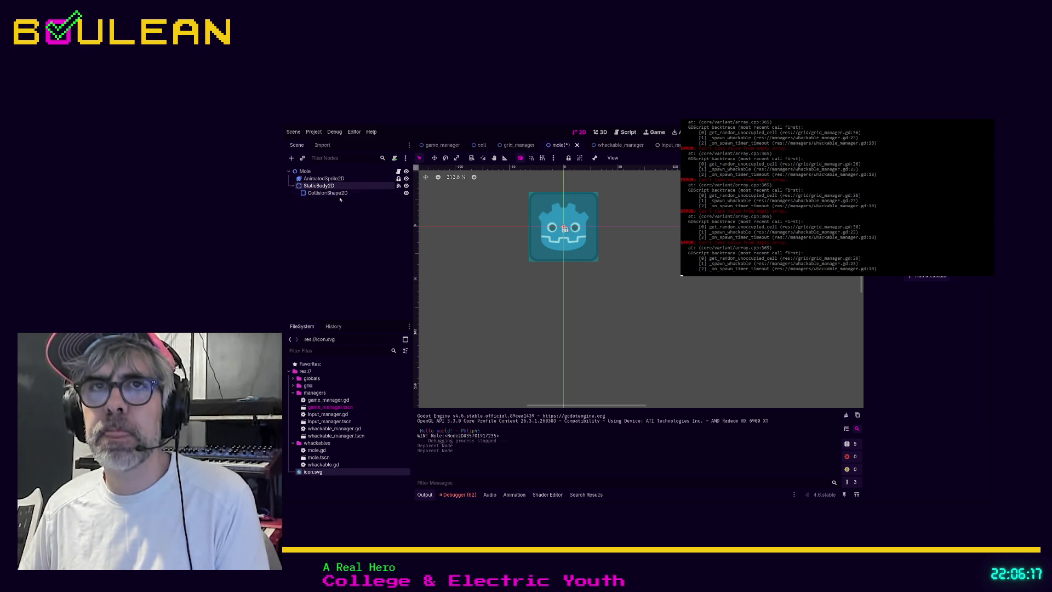
{"action": "left_click", "coordinate": [340, 194]}
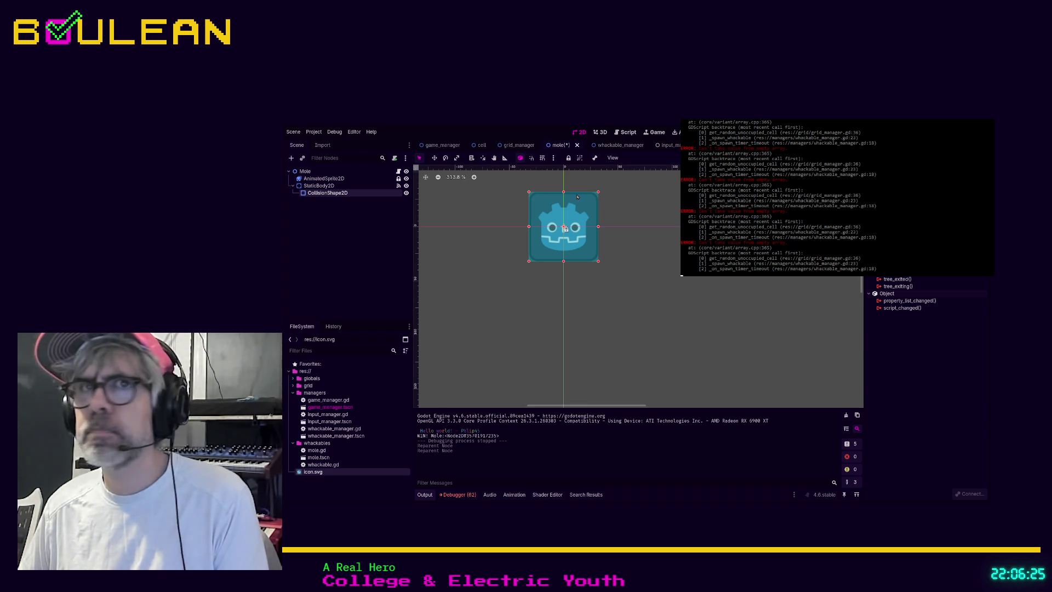
{"action": "key", "text": "F5"}
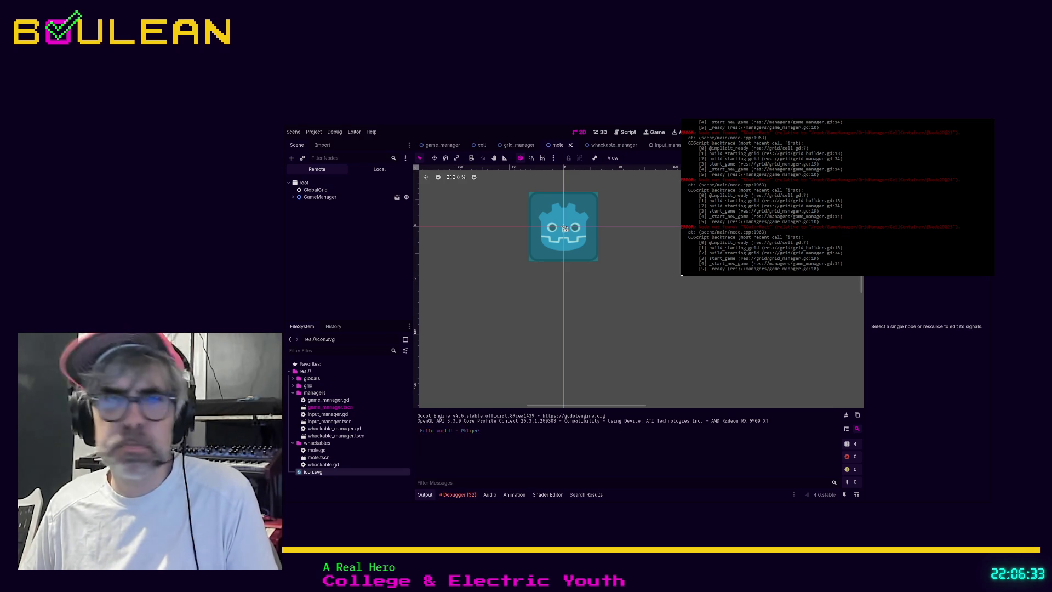
Click three moles in the running game to log WIN! lines, then stop it.
{"action": "key", "text": "F5"}
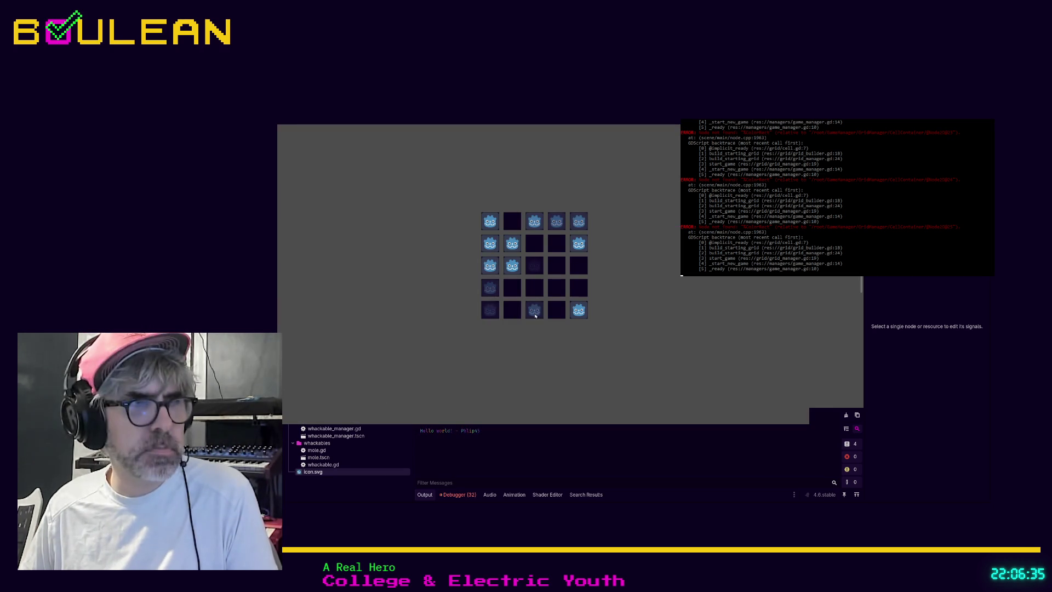
{"action": "left_click", "coordinate": [575, 313]}
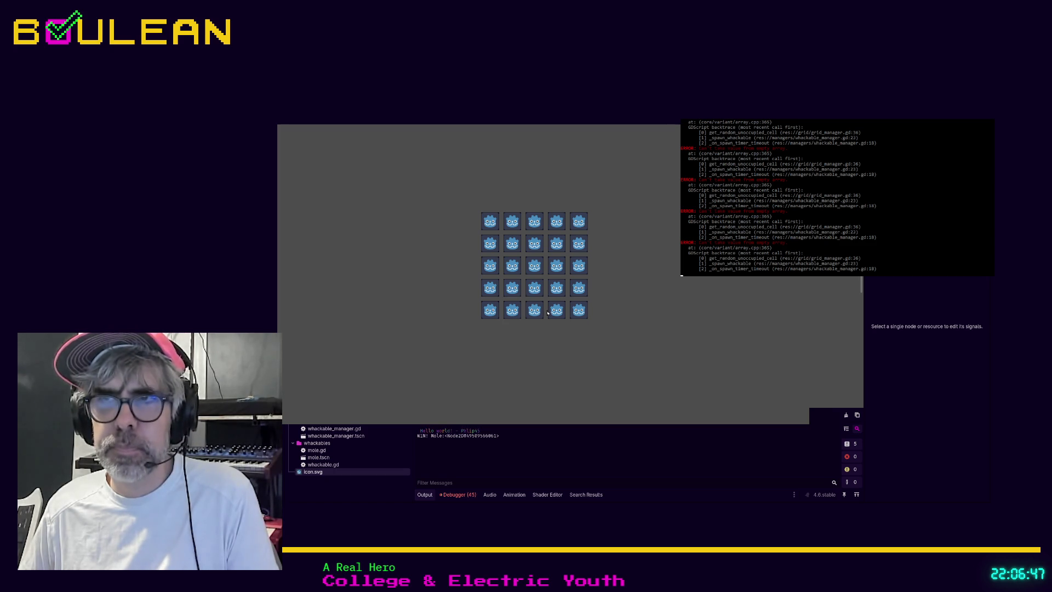
{"action": "left_click", "coordinate": [523, 300]}
{"action": "left_click", "coordinate": [543, 285]}
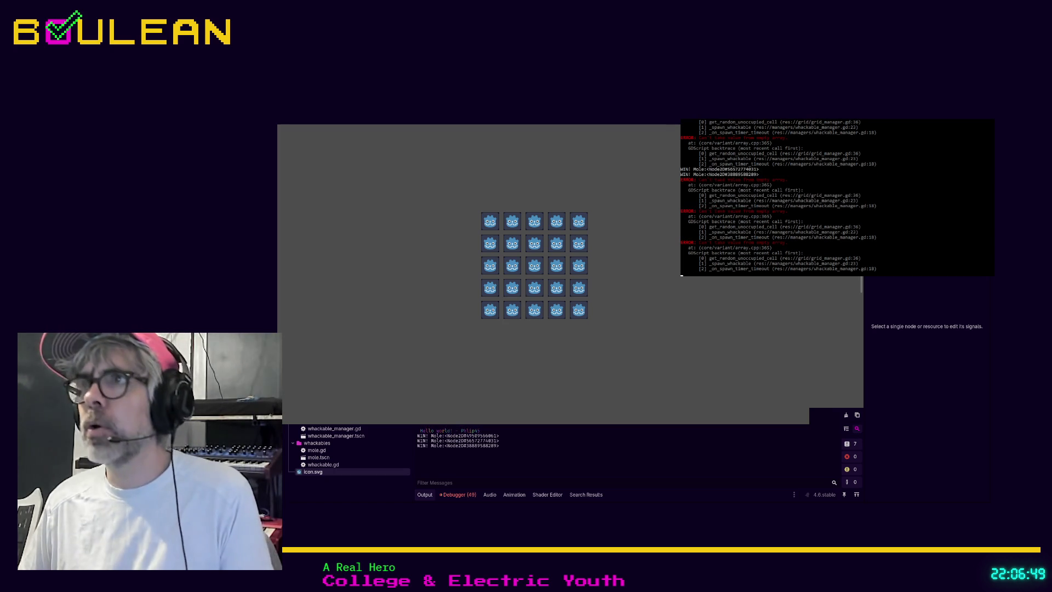
{"action": "key", "text": "F8"}
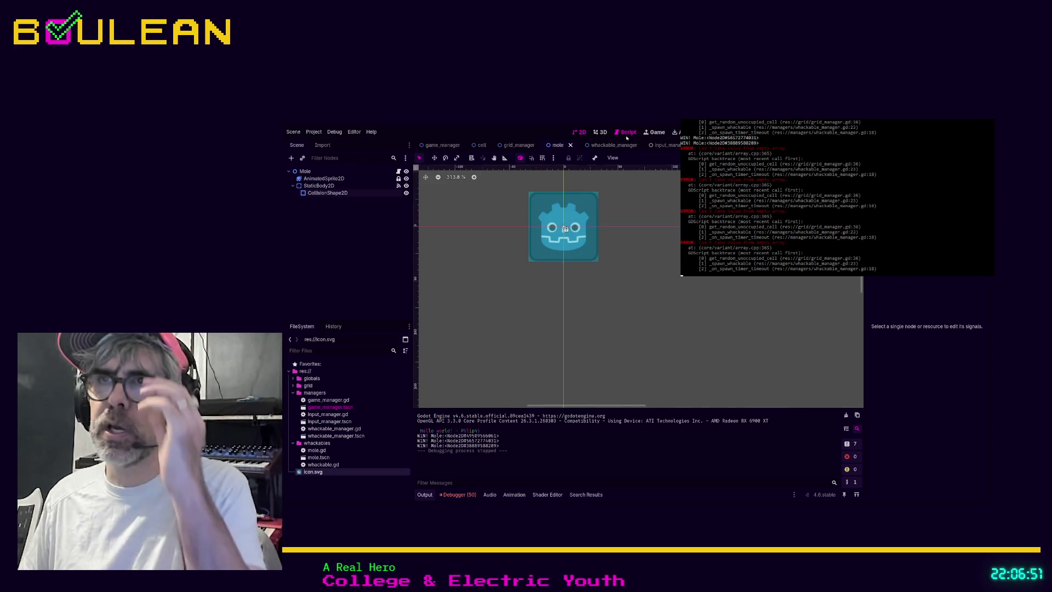
Search the whole project for 'erase', finding unoccupied_cells.erase(cell) in grid_manager.gd.
{"action": "left_click", "coordinate": [625, 132]}
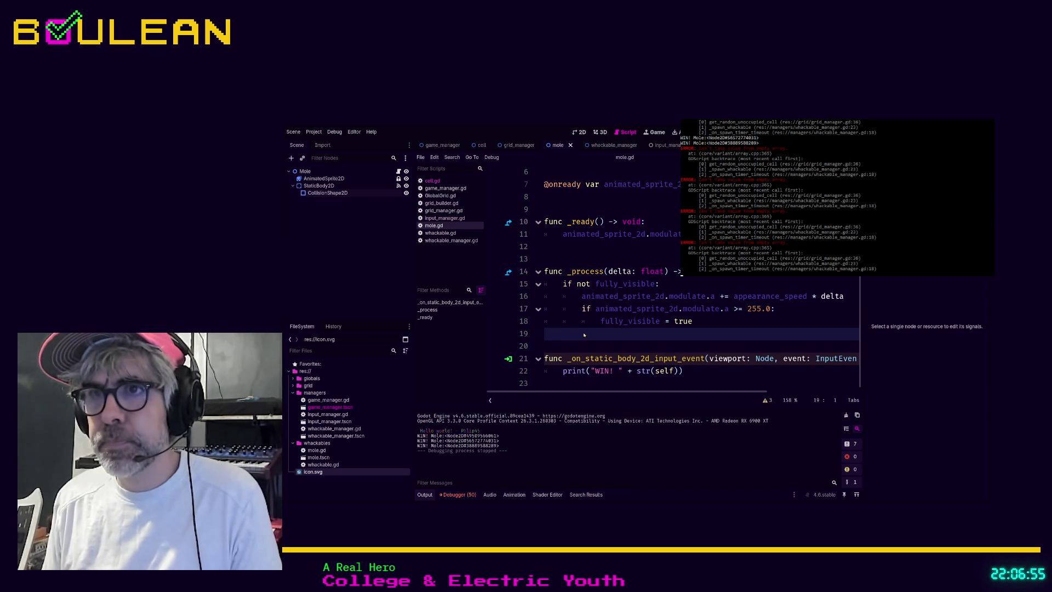
{"action": "key", "text": "alt+f"}
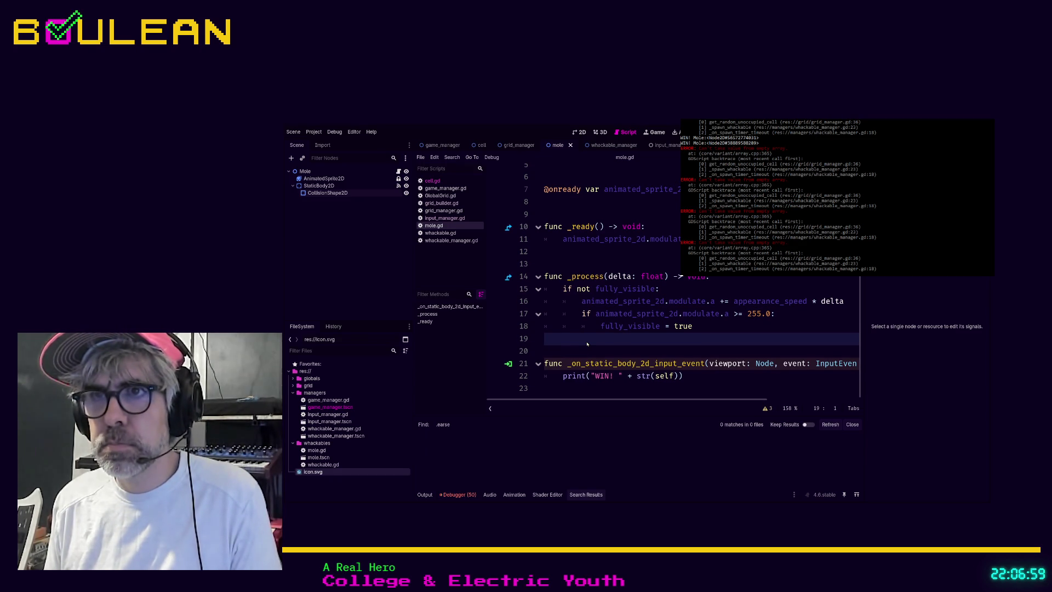
{"action": "key", "text": "Return"}
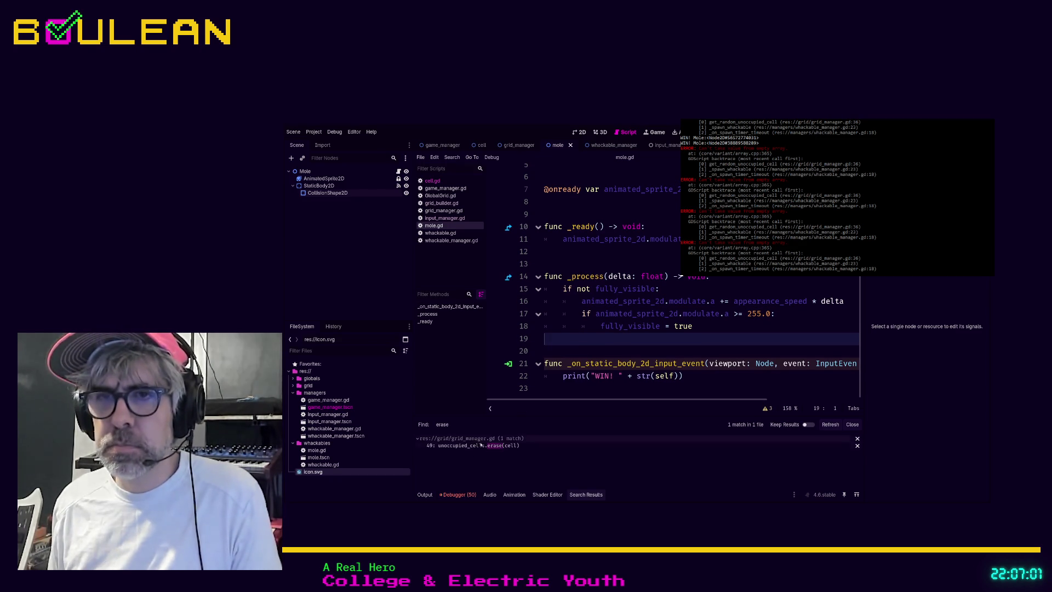
Insert 'if unoccupied_cells.size() > 0:' above the erase call and indent the erase line.
{"action": "left_click", "coordinate": [581, 445]}
{"action": "scroll", "coordinate": [572, 358], "scroll_direction": "down", "scroll_amount": 1}
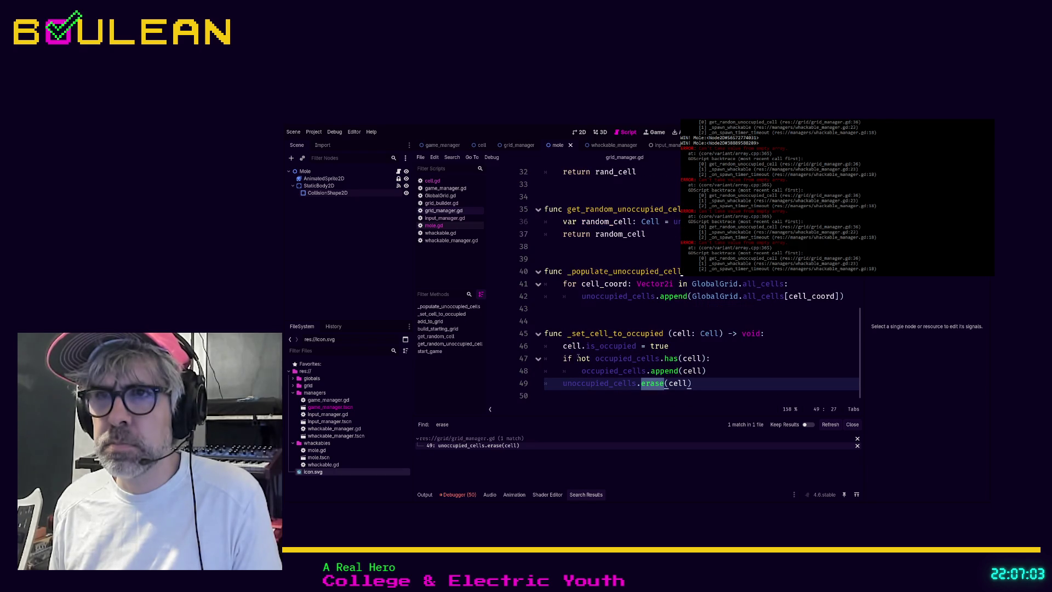
{"action": "left_click", "coordinate": [761, 372]}
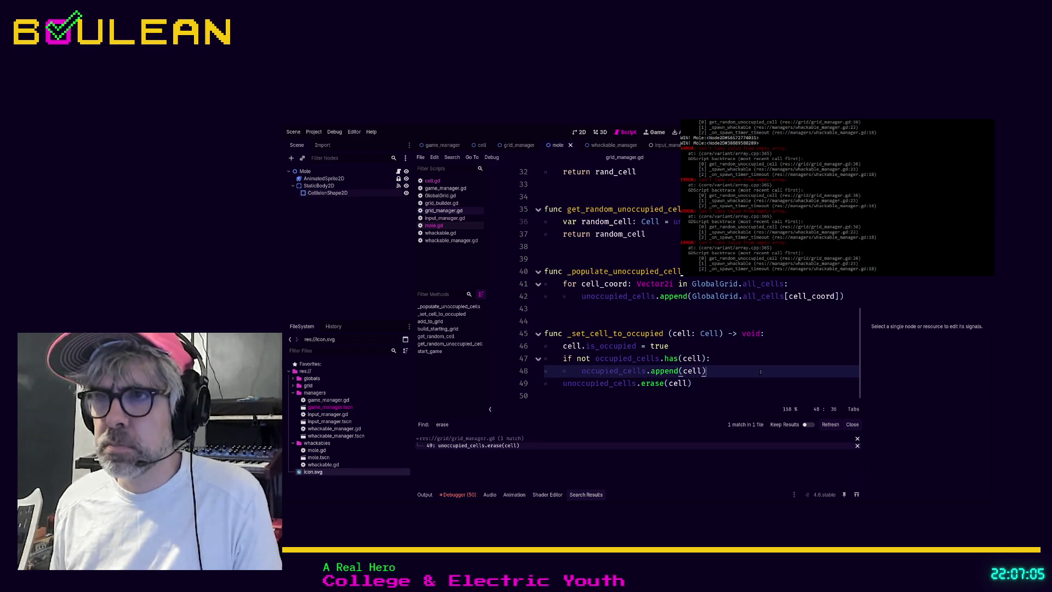
{"action": "key", "text": "Return"}
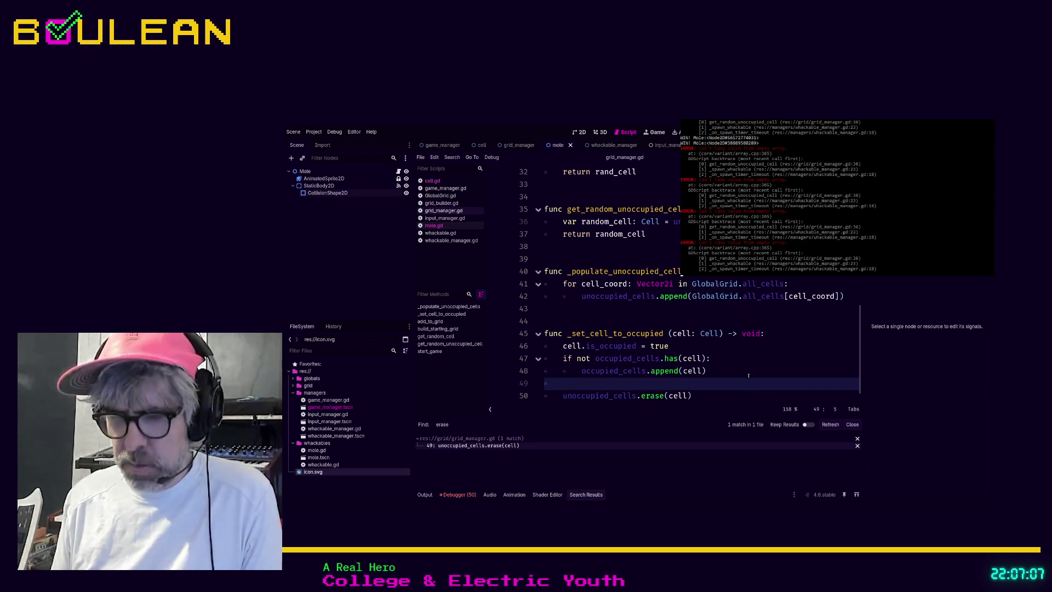
{"action": "type", "text": "ifunoccupied_cells"}
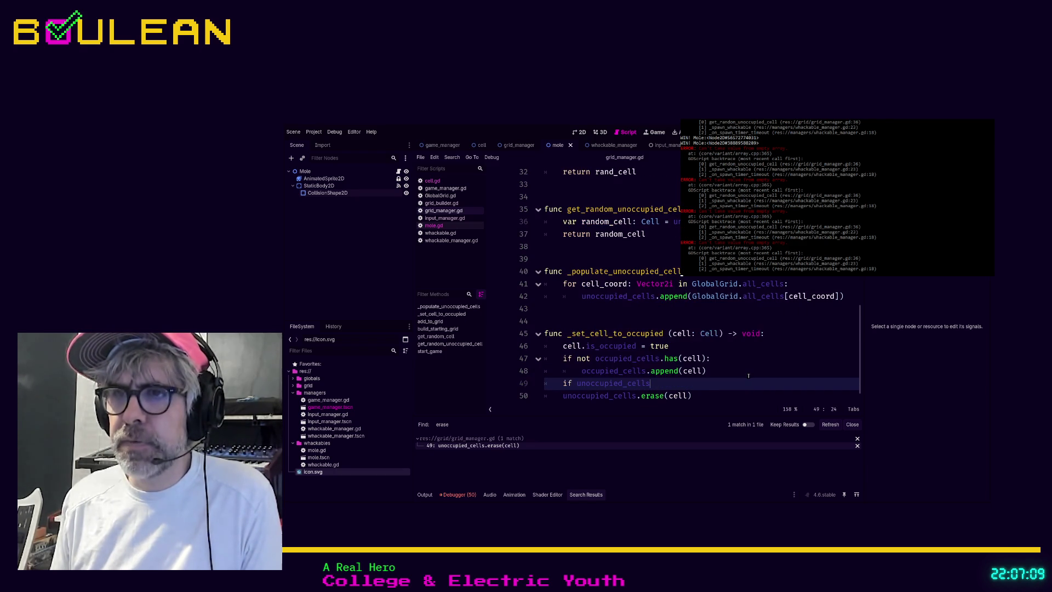
{"action": "type", "text": "size() "}
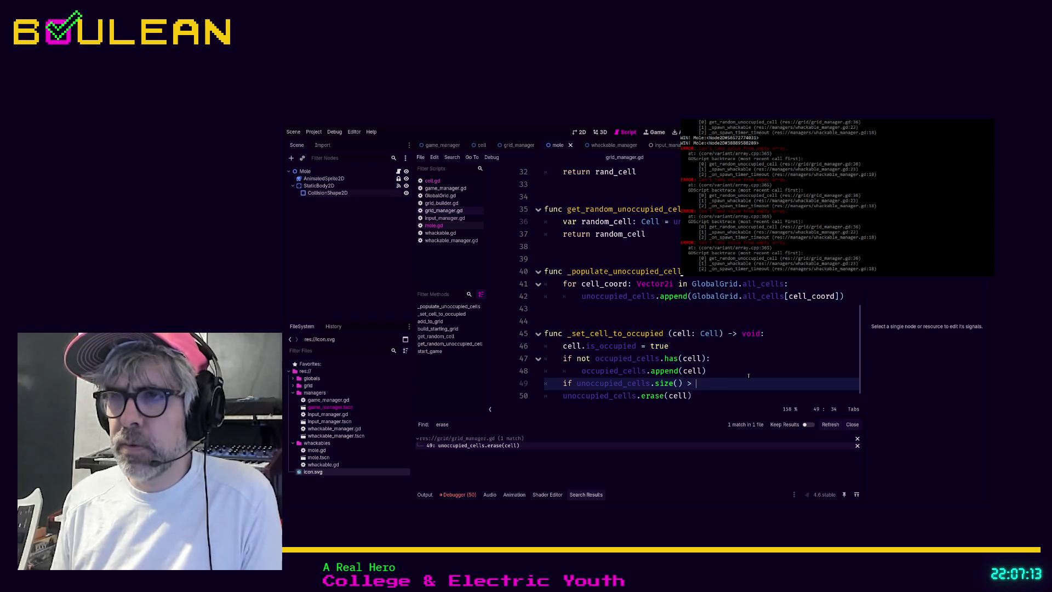
{"action": "type", "text": "> 0:"}
{"action": "key", "text": "Down"}
{"action": "key", "text": "Home"}
{"action": "key", "text": "Tab"}
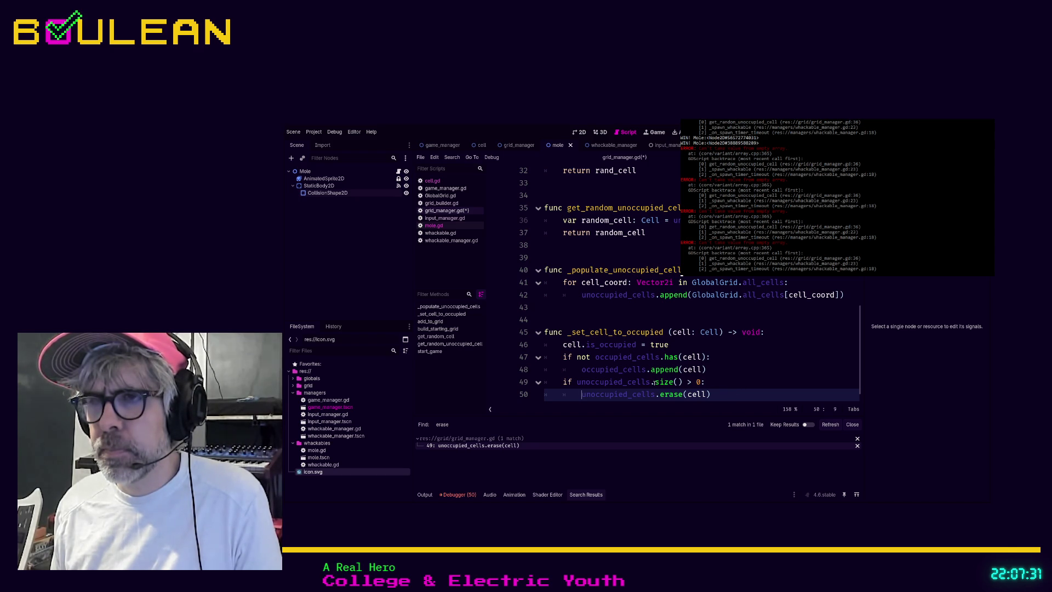
Change the condition to 'if unoccupied_cells.has(cell):', save grid_manager.gd and run the game.
{"action": "left_click", "coordinate": [721, 394]}
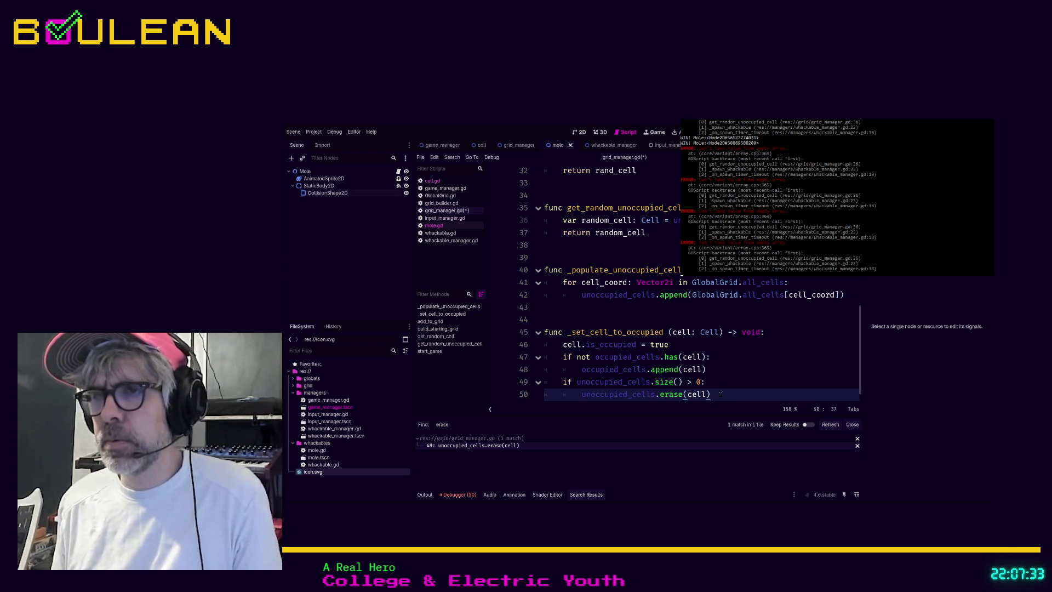
{"action": "key", "text": "Up"}
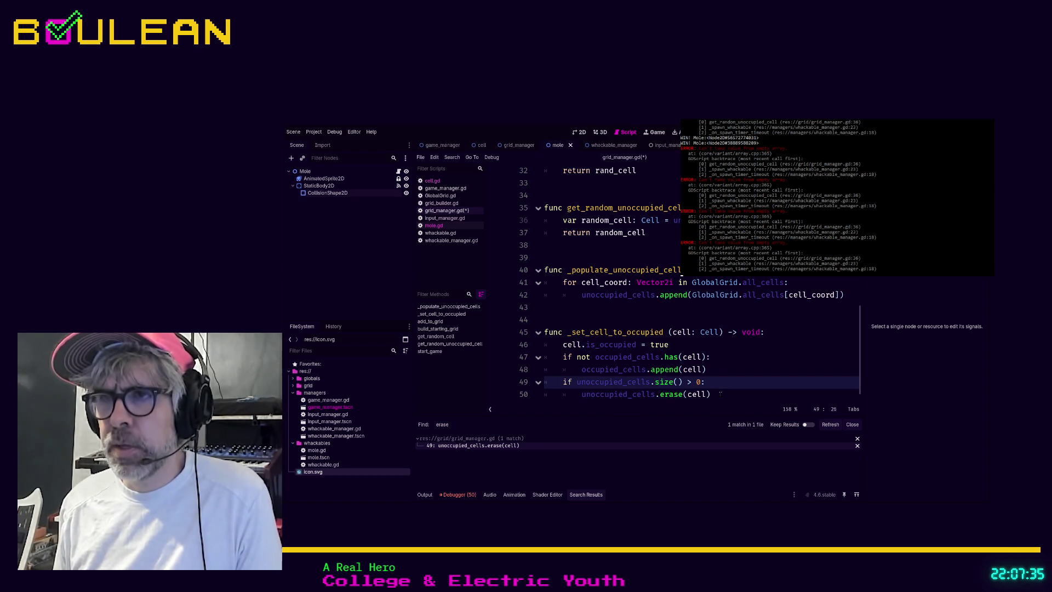
{"action": "key", "text": "ctrl+shift+Right"}
{"action": "type", "text": "has("}
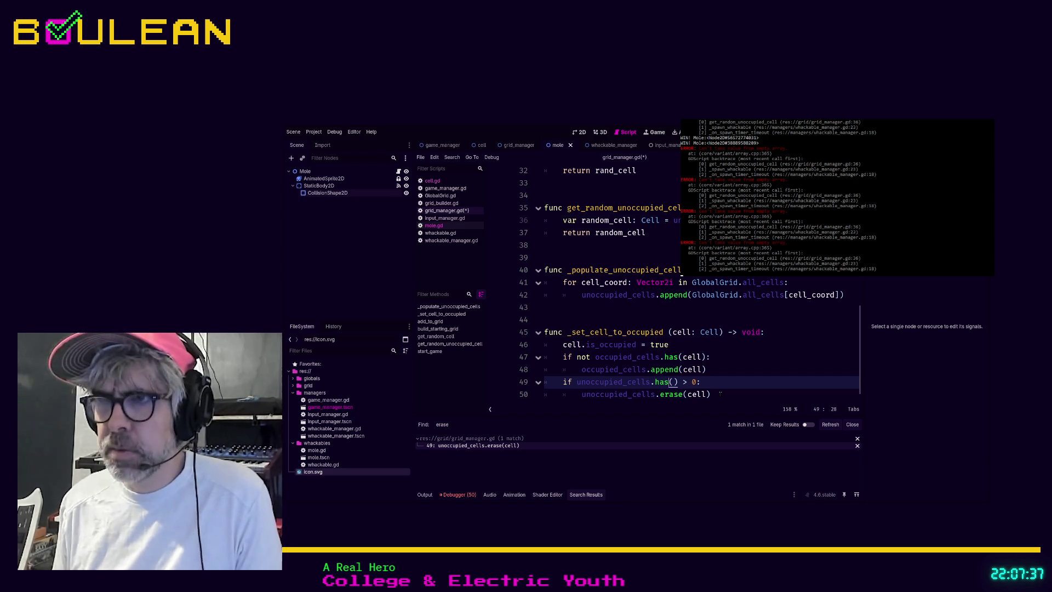
{"action": "type", "text": "cell"}
{"action": "key", "text": "Right"}
{"action": "key", "text": "shift+Right"}
{"action": "key", "text": "shift+Right"}
{"action": "key", "text": "shift+Right"}
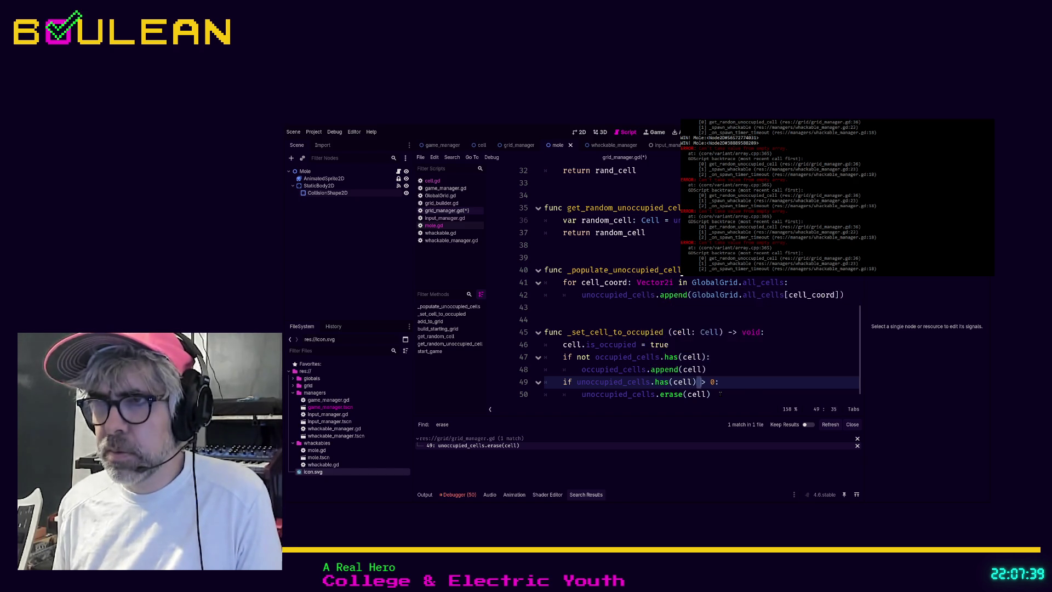
{"action": "key", "text": "BackSpace"}
{"action": "left_click", "coordinate": [721, 394]}
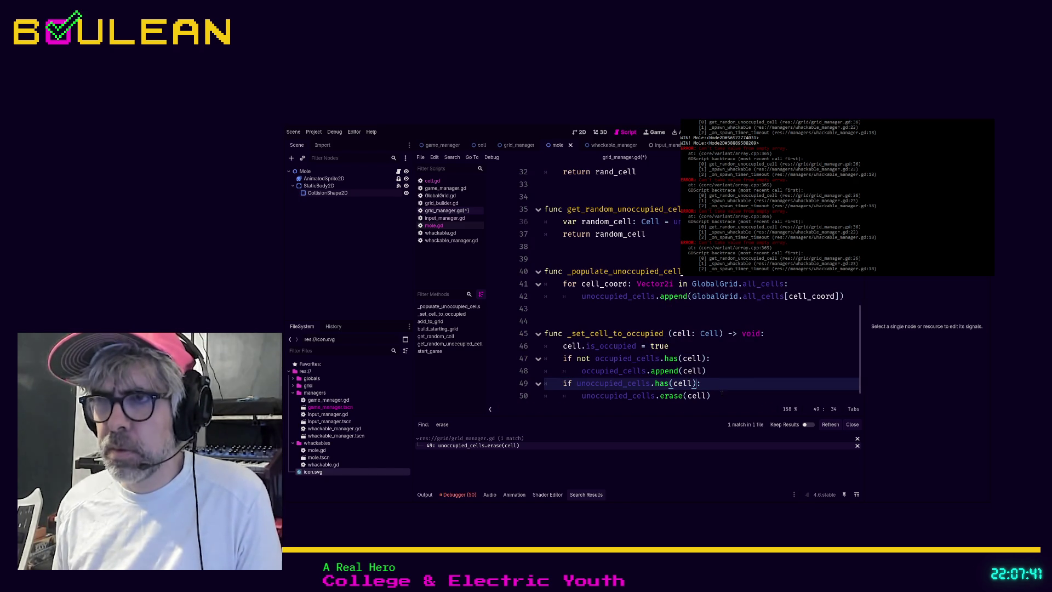
{"action": "key", "text": "ctrl+s"}
{"action": "key", "text": "F5"}
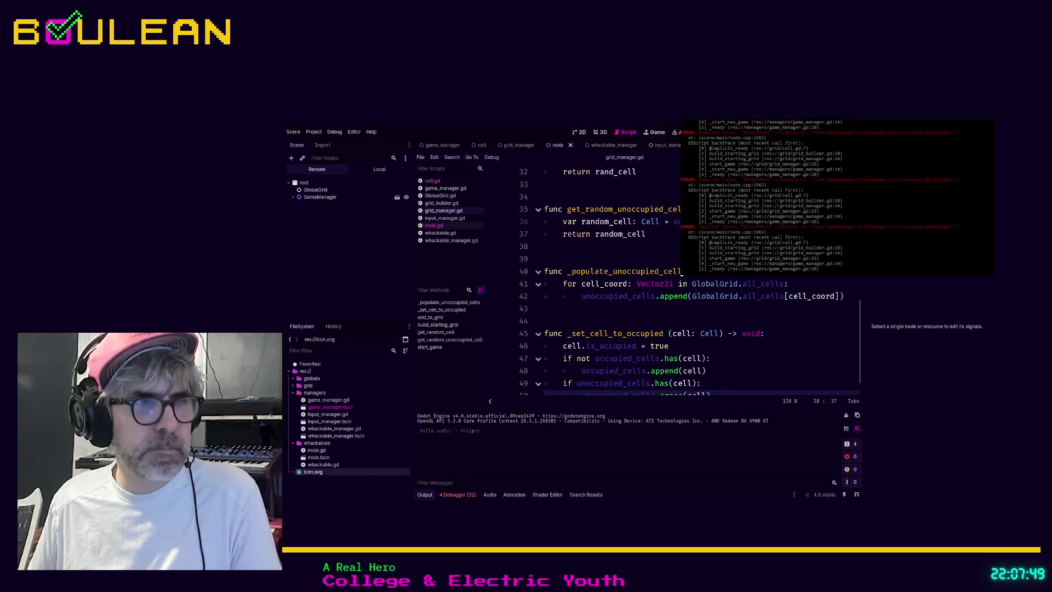
Let the game fill all 25 cells with moles, close it, and search the project for get_random.
{"action": "key", "text": "F5"}
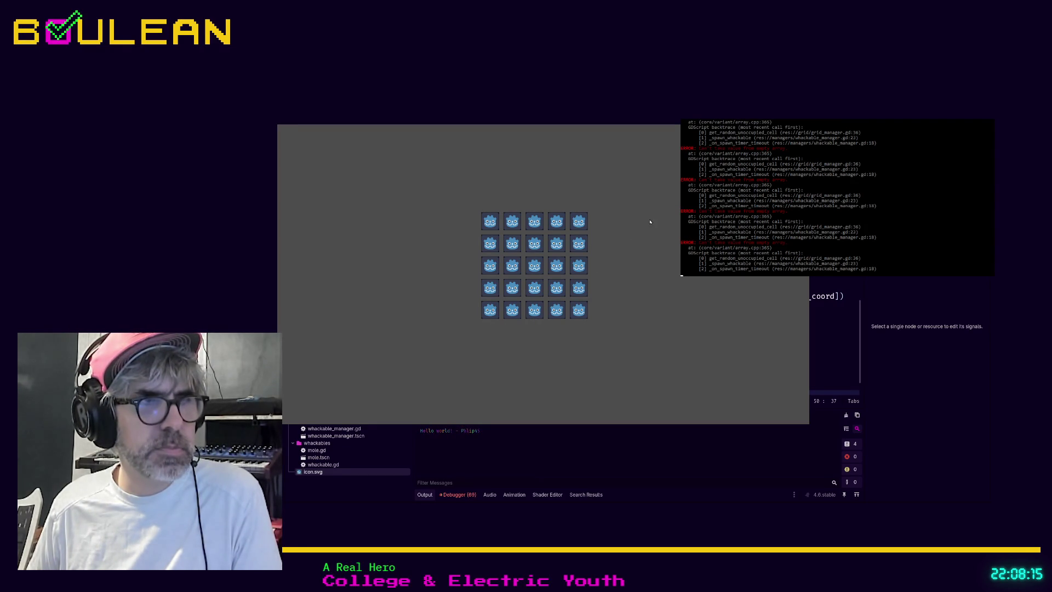
{"action": "key", "text": "F8"}
{"action": "left_click", "coordinate": [715, 304]}
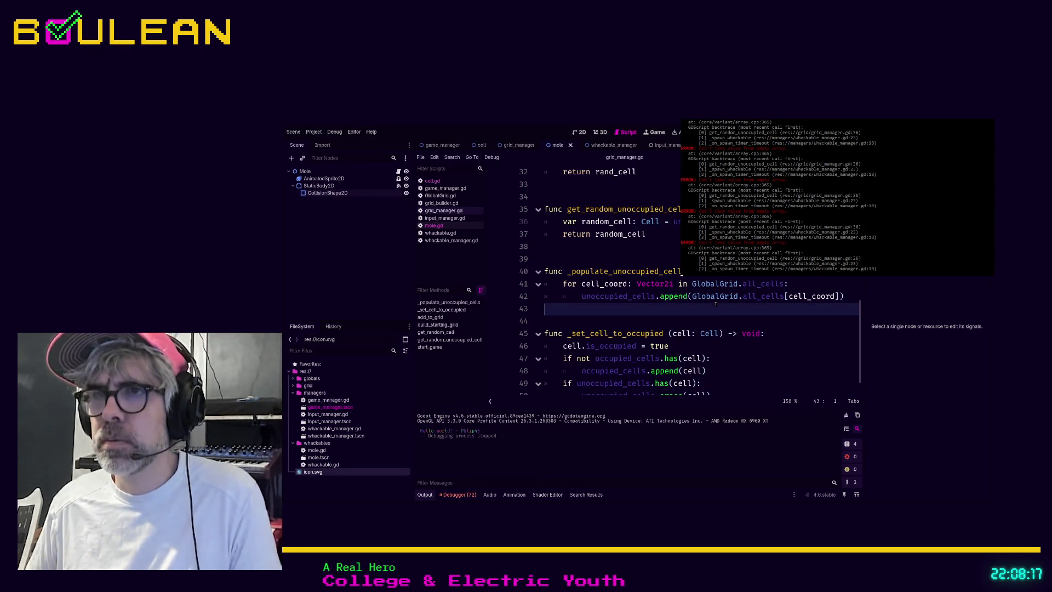
{"action": "key", "text": "ctrl+shift+f"}
Search the project for get_random, check each match and the whackable_manager.gd caller, then reach get_random_unoccupied_cell's definition.
{"action": "type", "text": "get_random"}
{"action": "key", "text": "Return"}
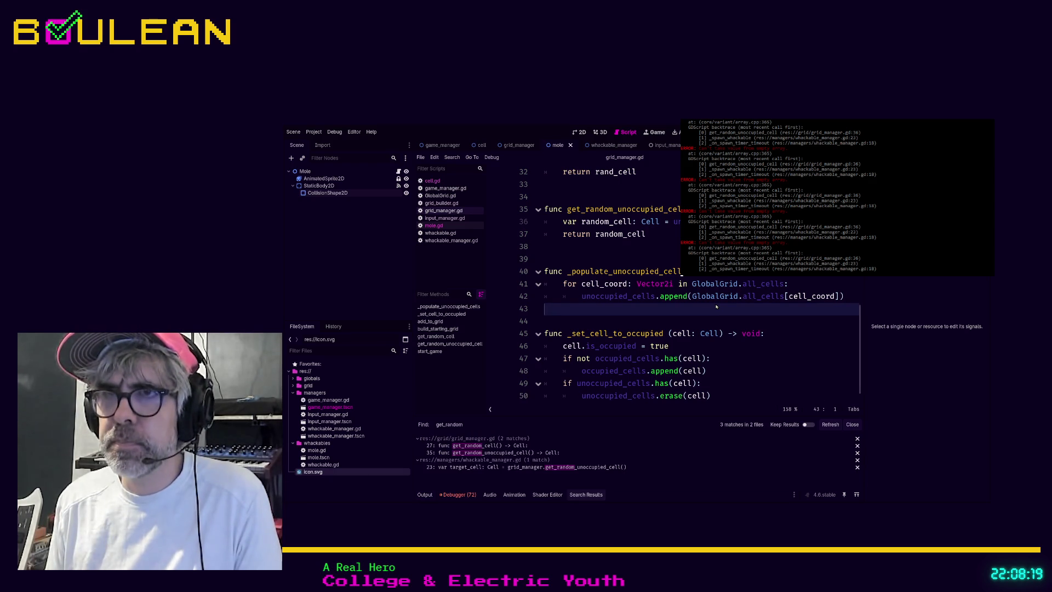
{"action": "left_click", "coordinate": [525, 454]}
{"action": "left_click", "coordinate": [493, 446]}
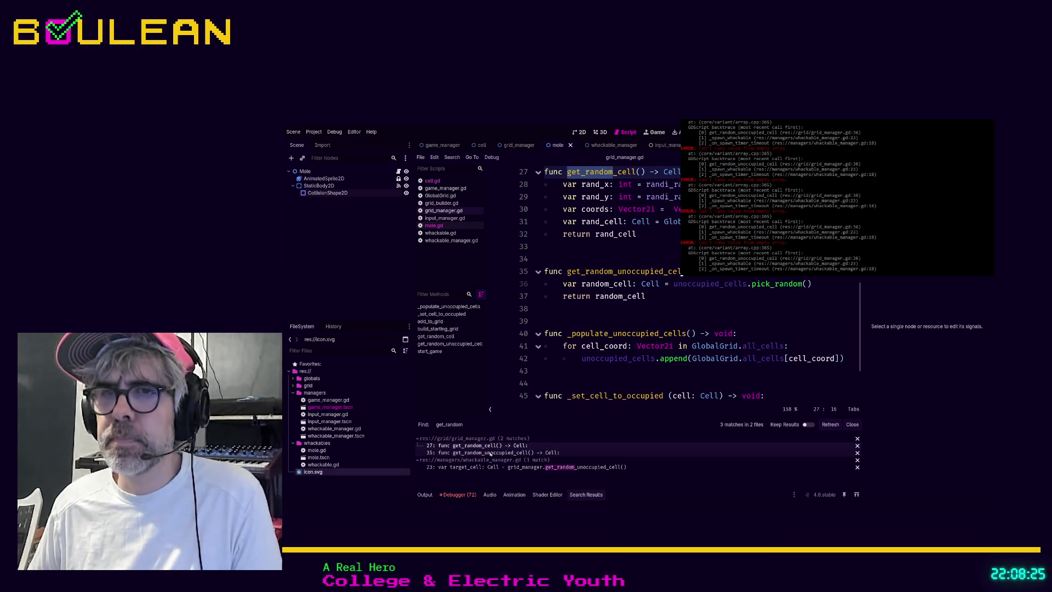
{"action": "left_click", "coordinate": [493, 452]}
{"action": "left_click", "coordinate": [493, 467]}
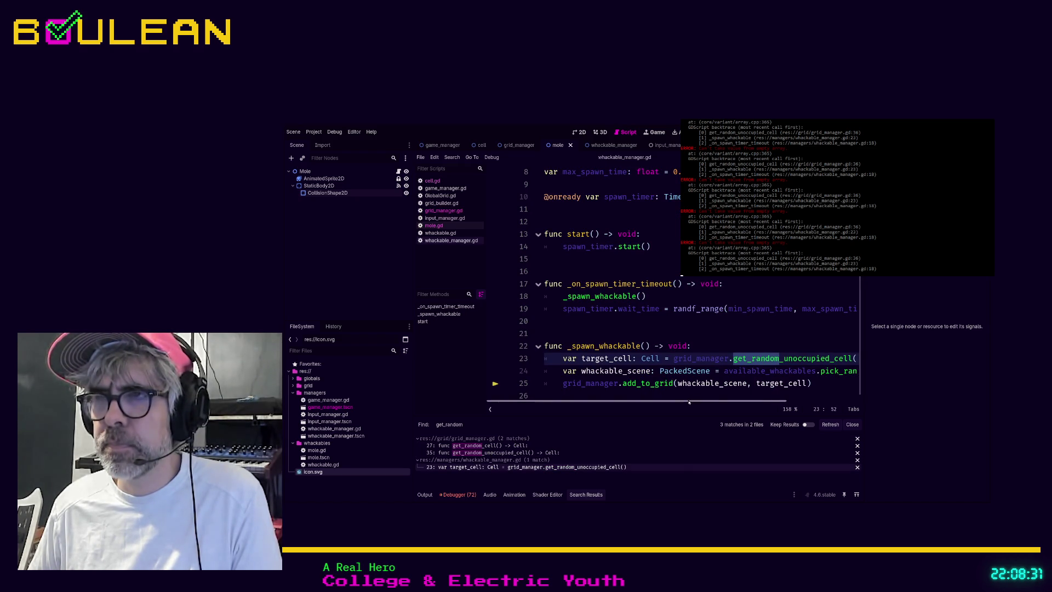
{"action": "left_click", "coordinate": [772, 359], "text": "ctrl"}
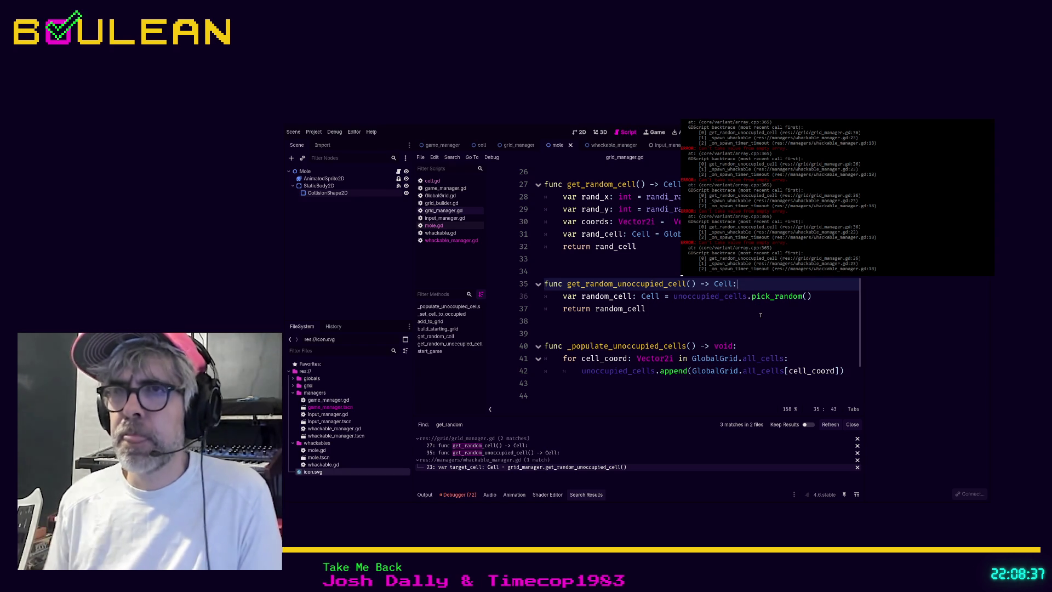
Add an 'if unoccupied_cells.size() > 0:' check at the top of get_random_unoccupied_cell.
{"action": "key", "text": "Return"}
{"action": "type", "text": "if random"}
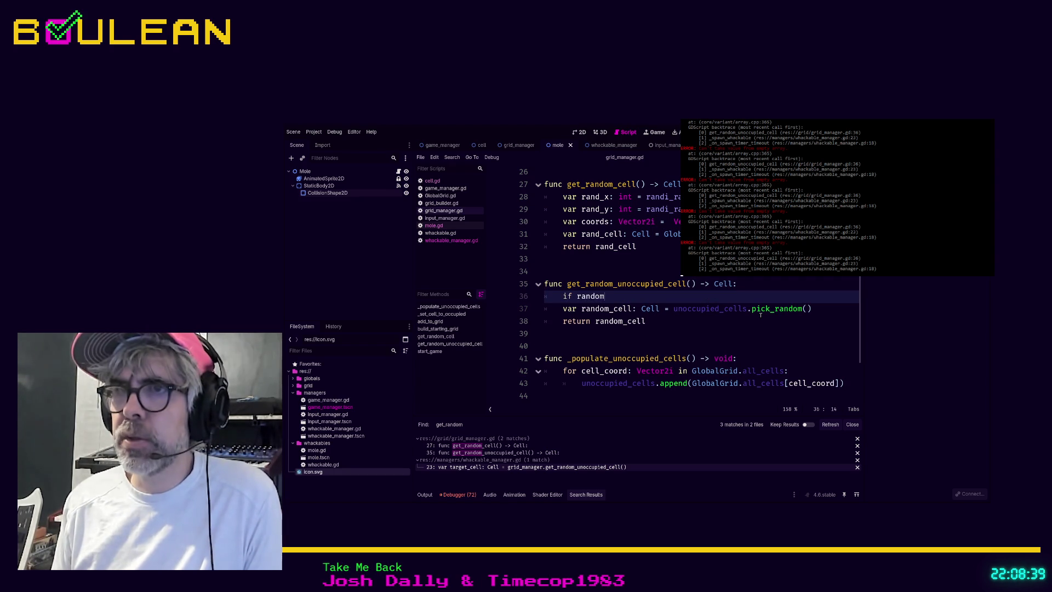
{"action": "key", "text": "BackSpace"}
{"action": "key", "text": "BackSpace"}
{"action": "key", "text": "BackSpace"}
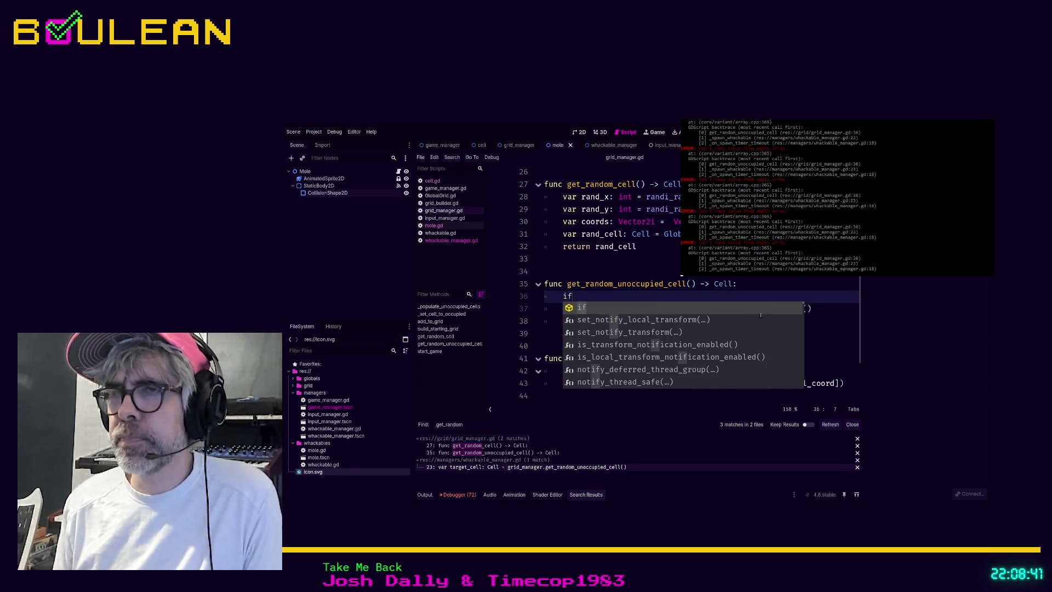
{"action": "left_click", "coordinate": [809, 346]}
{"action": "left_click", "coordinate": [604, 296]}
{"action": "type", "text": "un"}
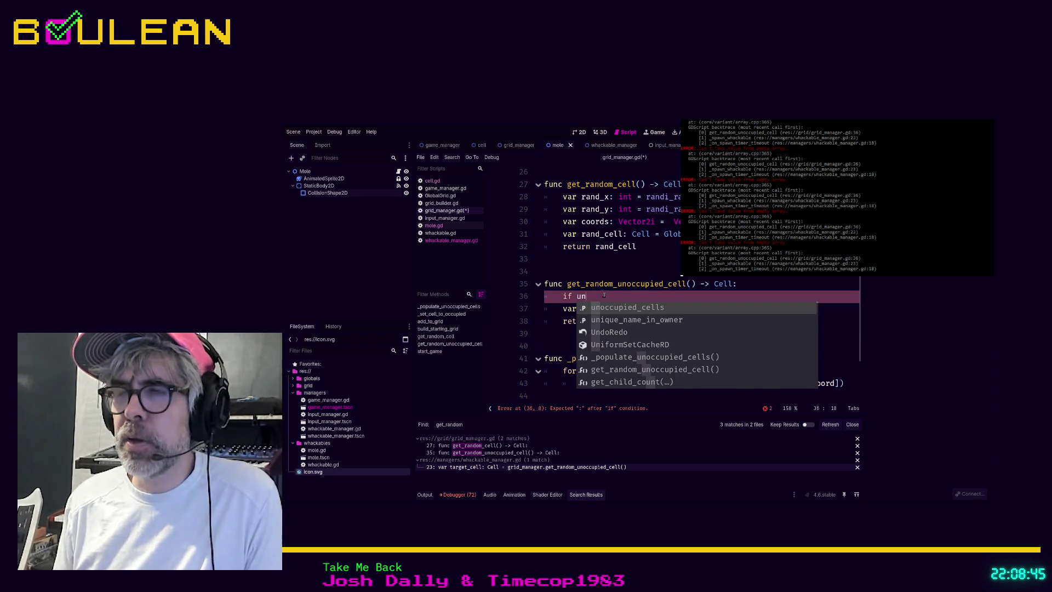
{"action": "key", "text": "Return"}
{"action": "type", "text": ".si"}
{"action": "key", "text": "Return"}
{"action": "type", "text": "> 0:"}
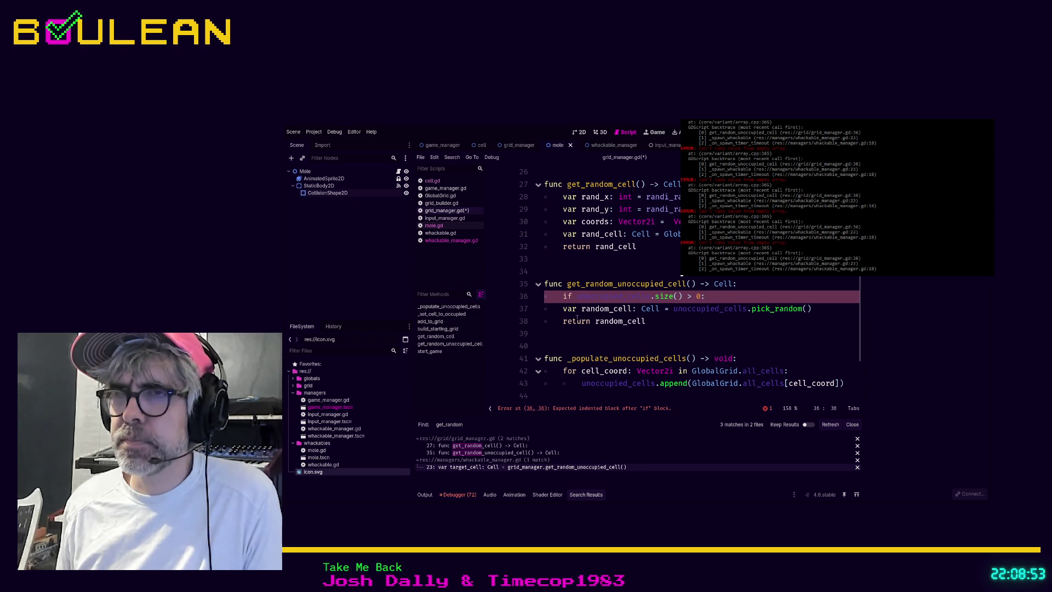
Indent the random-cell lines under the if, add 'else: return null', then save and run the game.
{"action": "left_click_drag", "start_coordinate": [650, 322], "coordinate": [526, 311]}
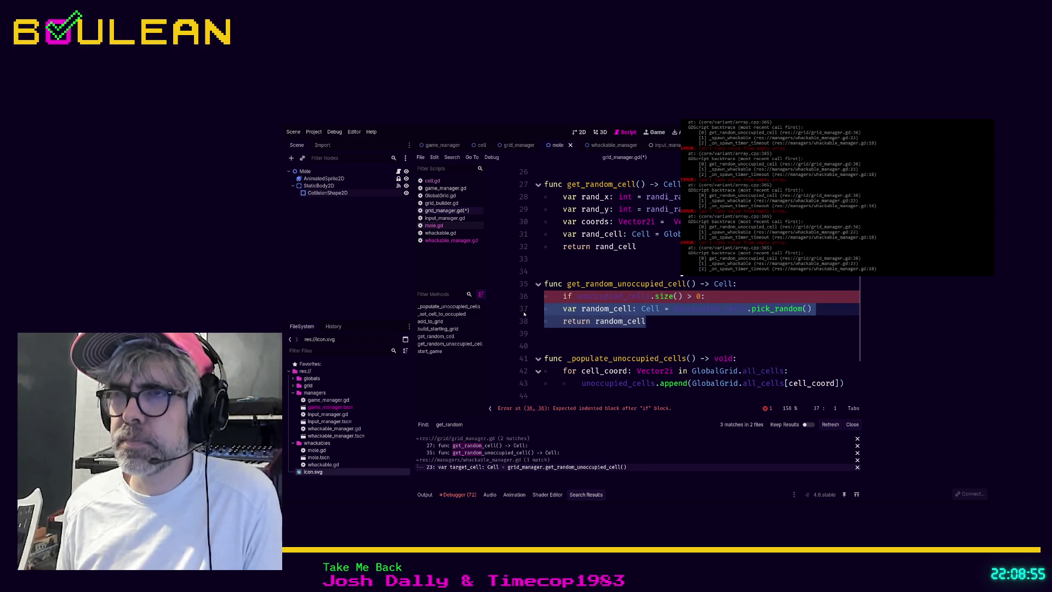
{"action": "key", "text": "Tab"}
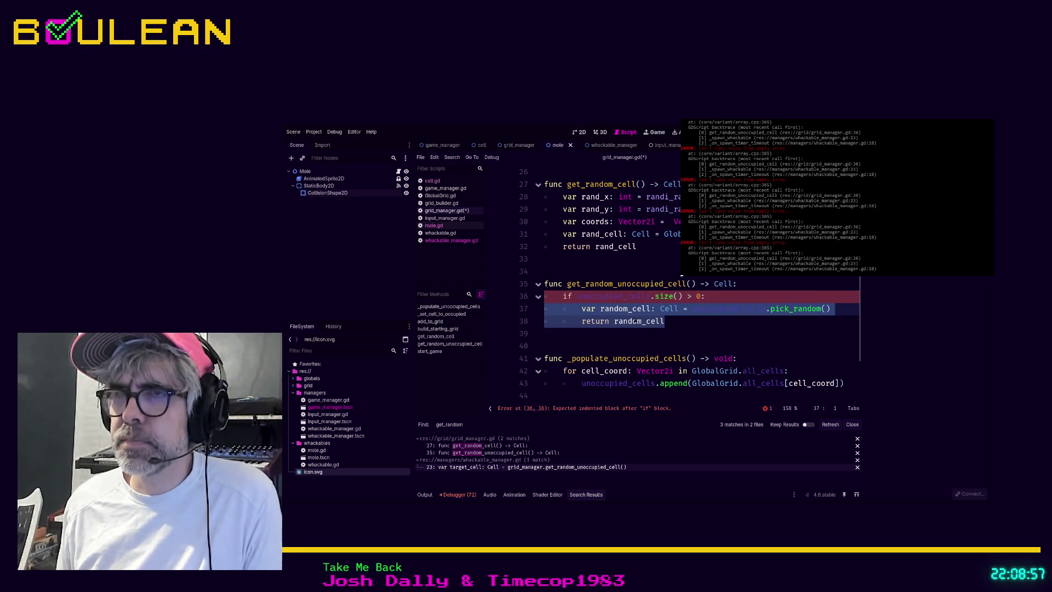
{"action": "left_click", "coordinate": [675, 322]}
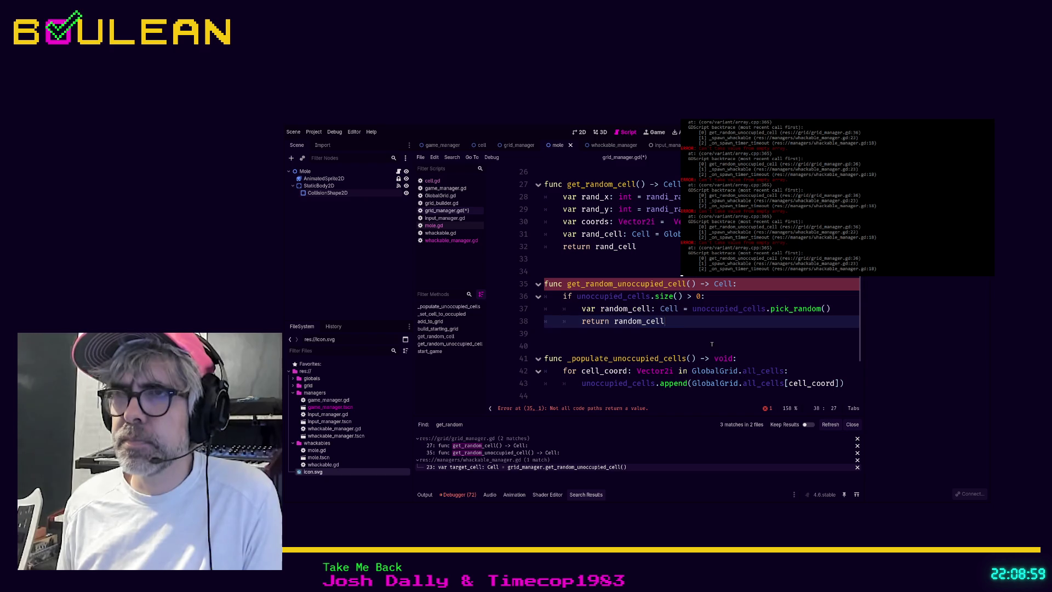
{"action": "key", "text": "Return"}
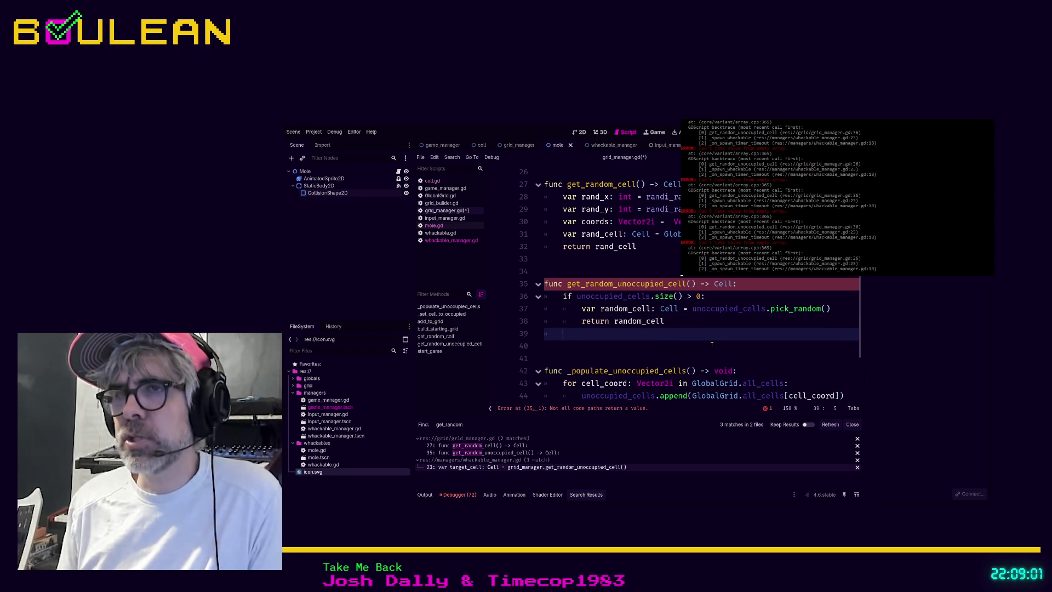
{"action": "type", "text": "else:"}
{"action": "key", "text": "Return"}
{"action": "type", "text": "return "}
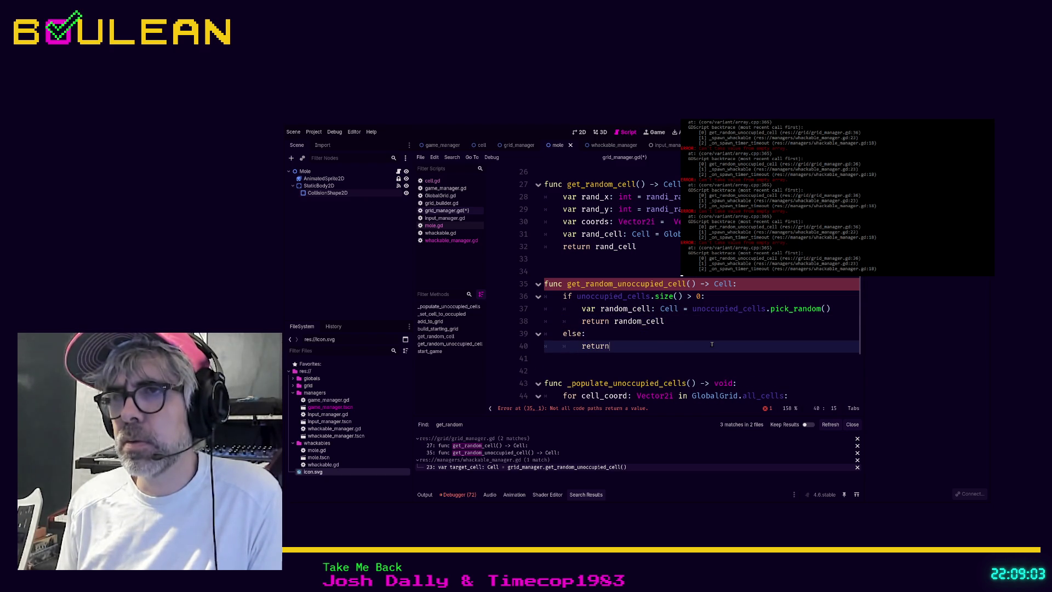
{"action": "type", "text": "null"}
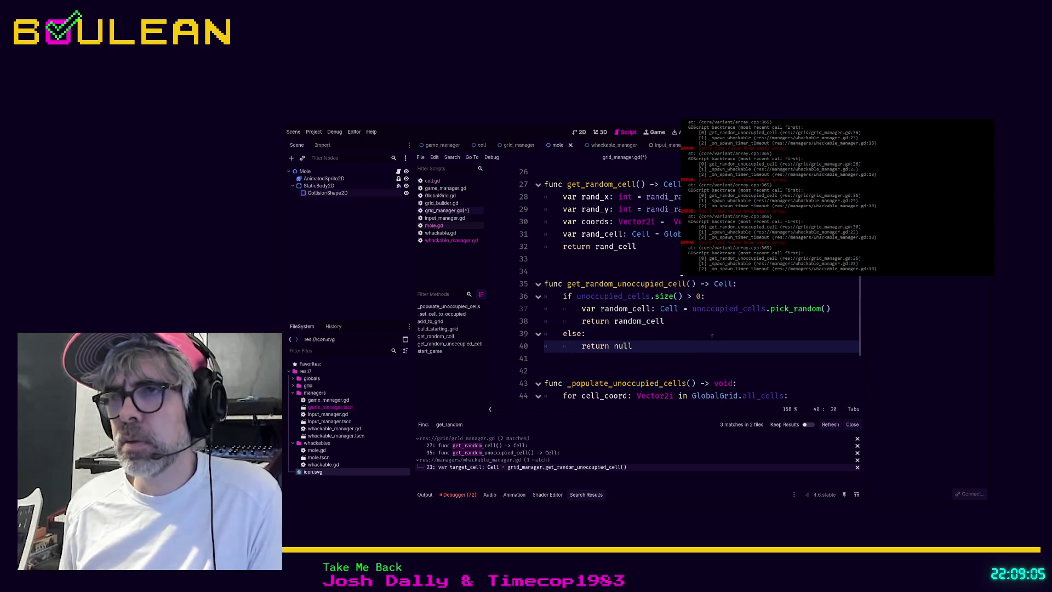
{"action": "left_click", "coordinate": [717, 329]}
{"action": "key", "text": "F5"}
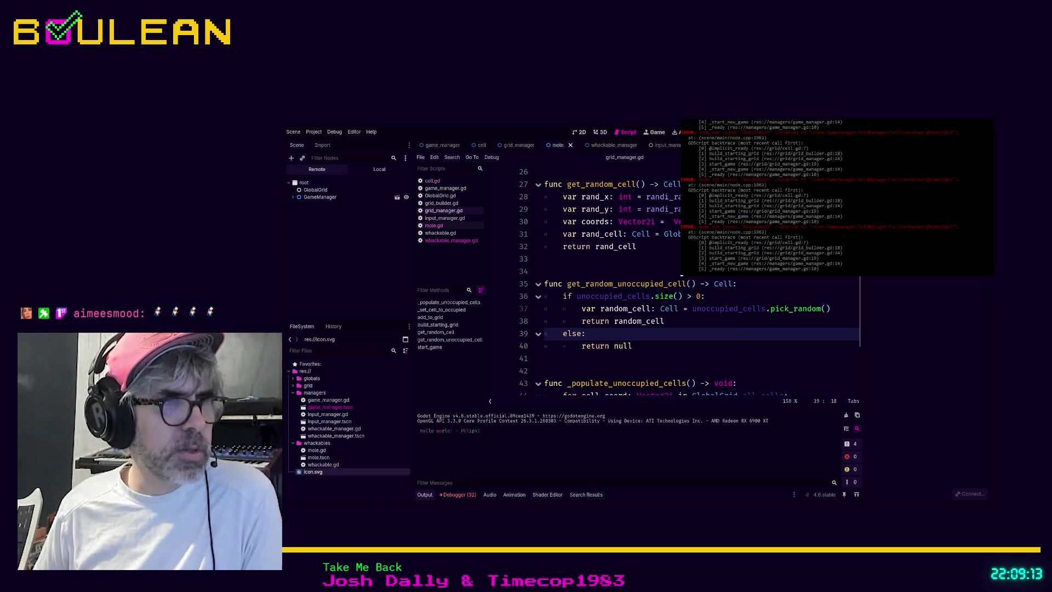
Check the running mole grid, stop the game, and bring back the earlier %ColorRect search results.
{"action": "key", "text": "F5"}
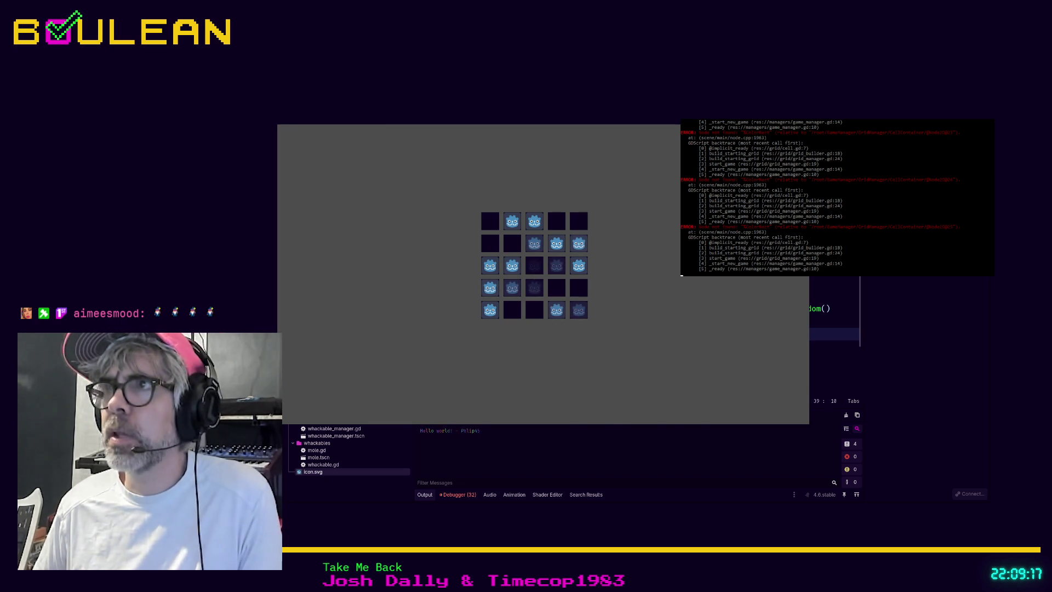
{"action": "key", "text": "F8"}
{"action": "left_click", "coordinate": [682, 273]}
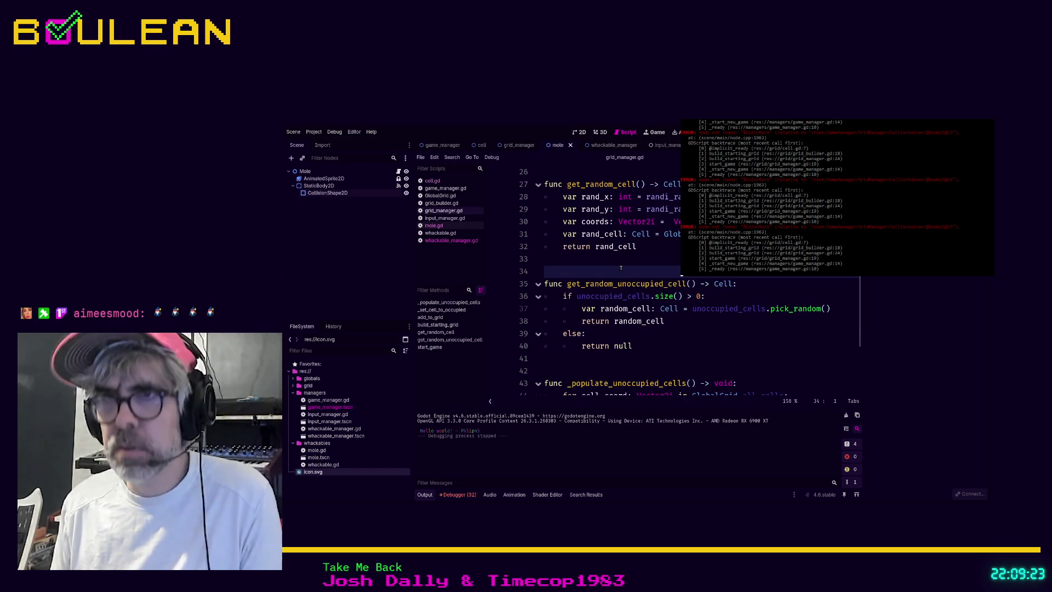
{"action": "left_click", "coordinate": [586, 494]}
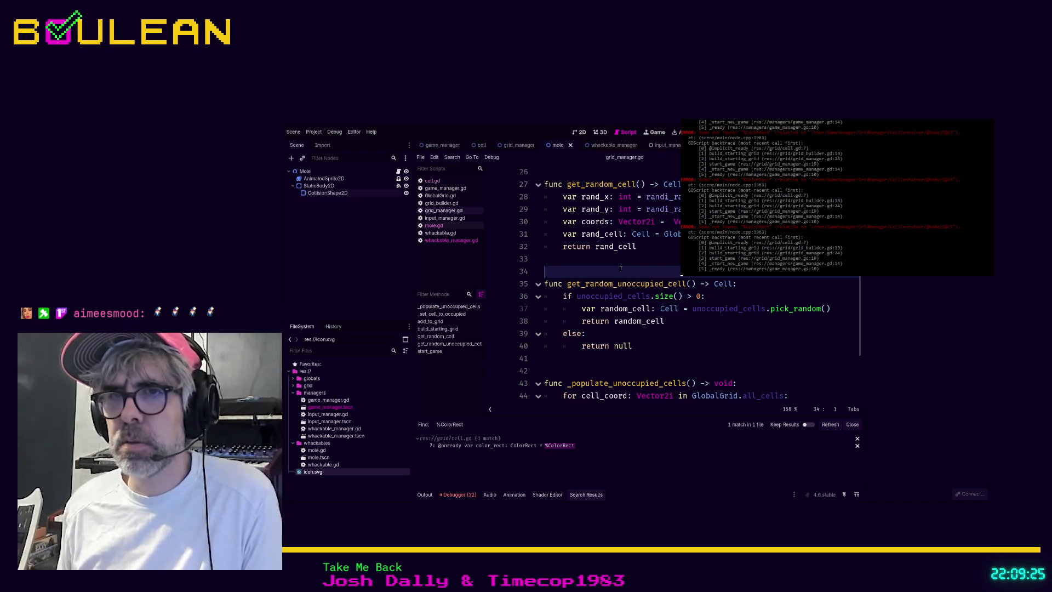
{"action": "left_click", "coordinate": [514, 445]}
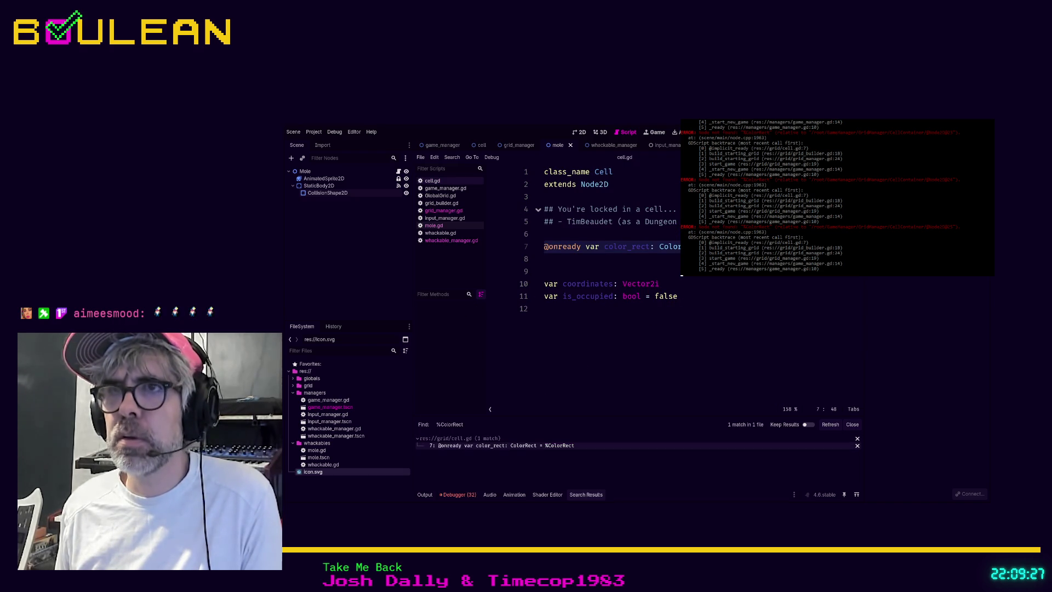
{"action": "key", "text": "shift+Home"}
{"action": "key", "text": "BackSpace"}
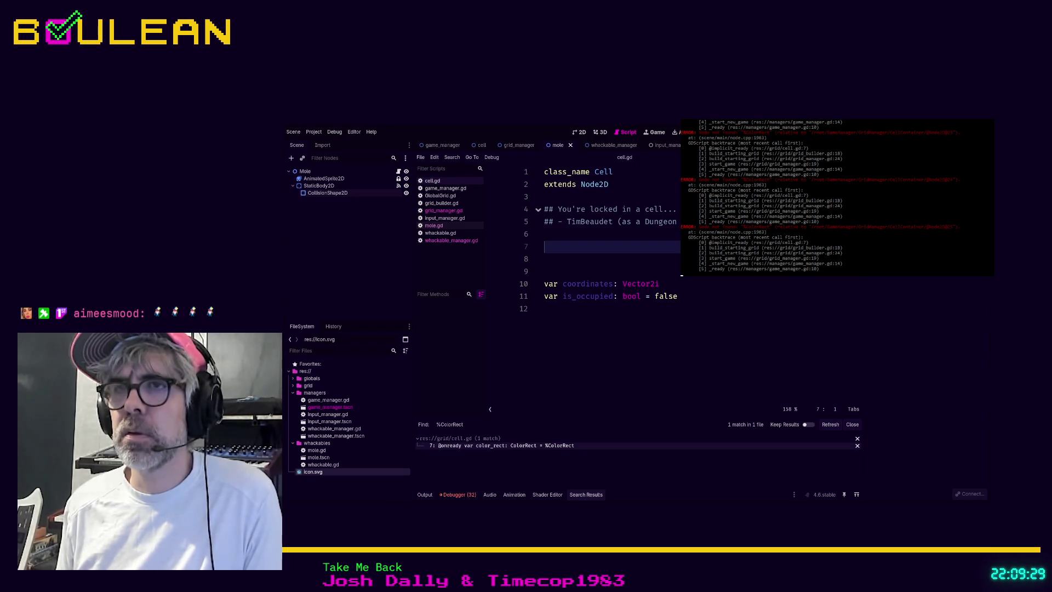
{"action": "key", "text": "BackSpace"}
{"action": "key", "text": "Delete"}
{"action": "key", "text": "Delete"}
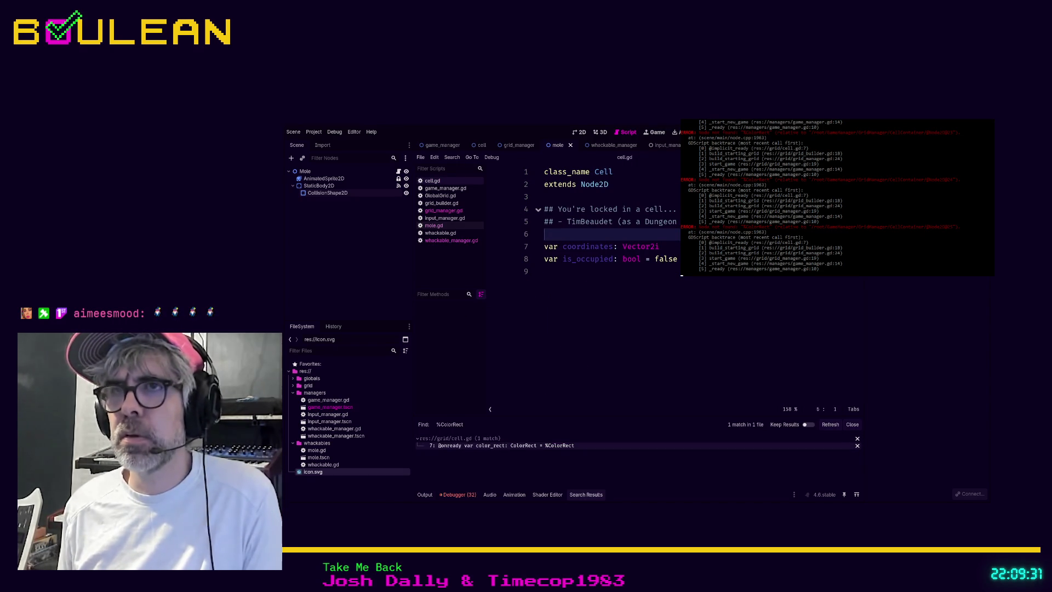
{"action": "key", "text": "F5"}
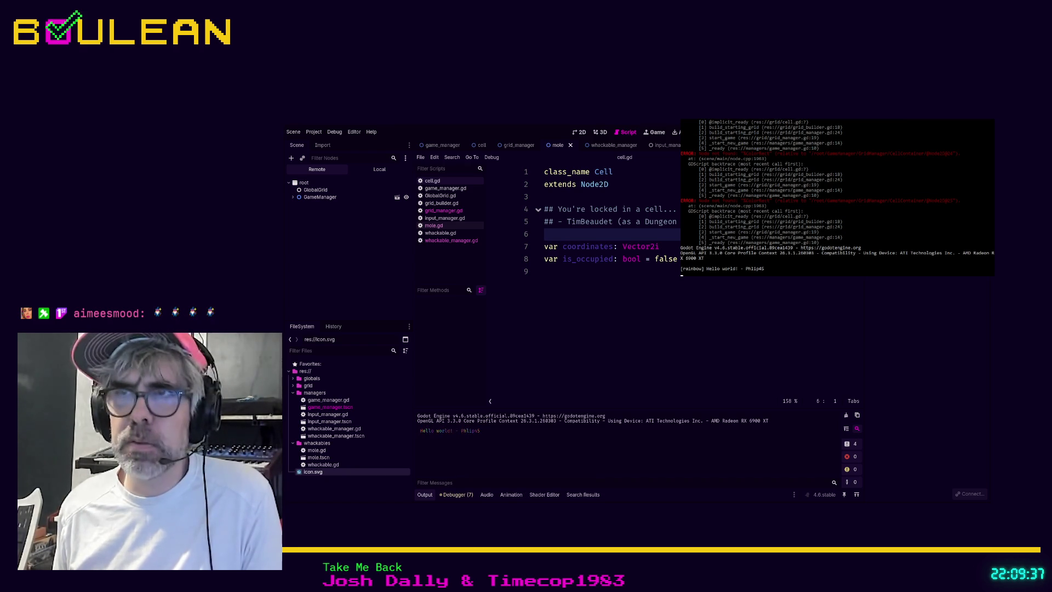
Whack moles across the 5×5 grid so several WIN! Mole lines print in the Output.
{"action": "key", "text": "F5"}
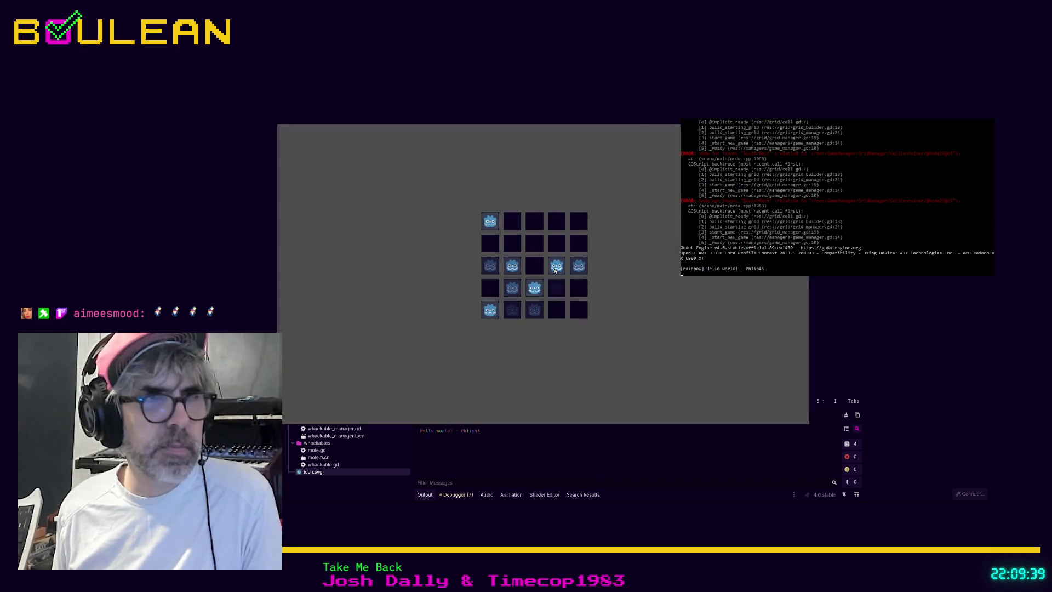
{"action": "left_click", "coordinate": [579, 264]}
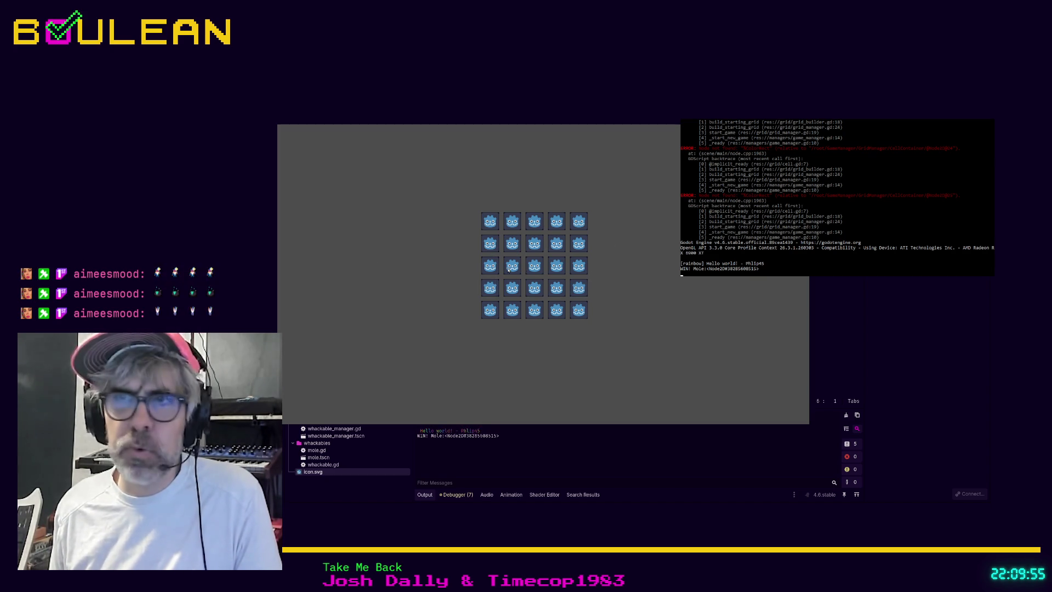
{"action": "left_click", "coordinate": [514, 310]}
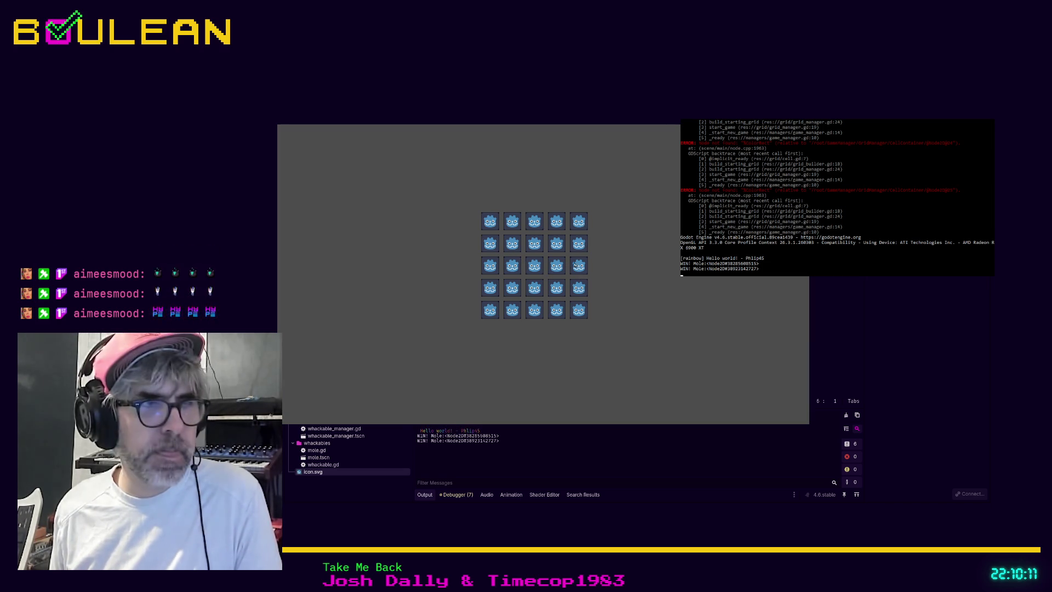
{"action": "left_click", "coordinate": [579, 244]}
{"action": "left_click", "coordinate": [562, 320]}
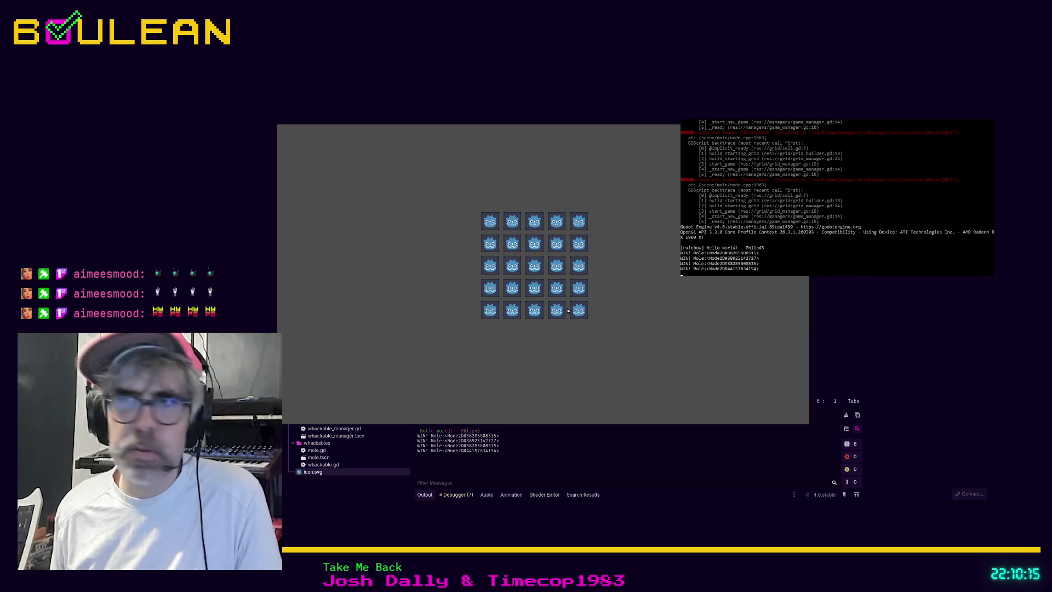
{"action": "left_click", "coordinate": [569, 318]}
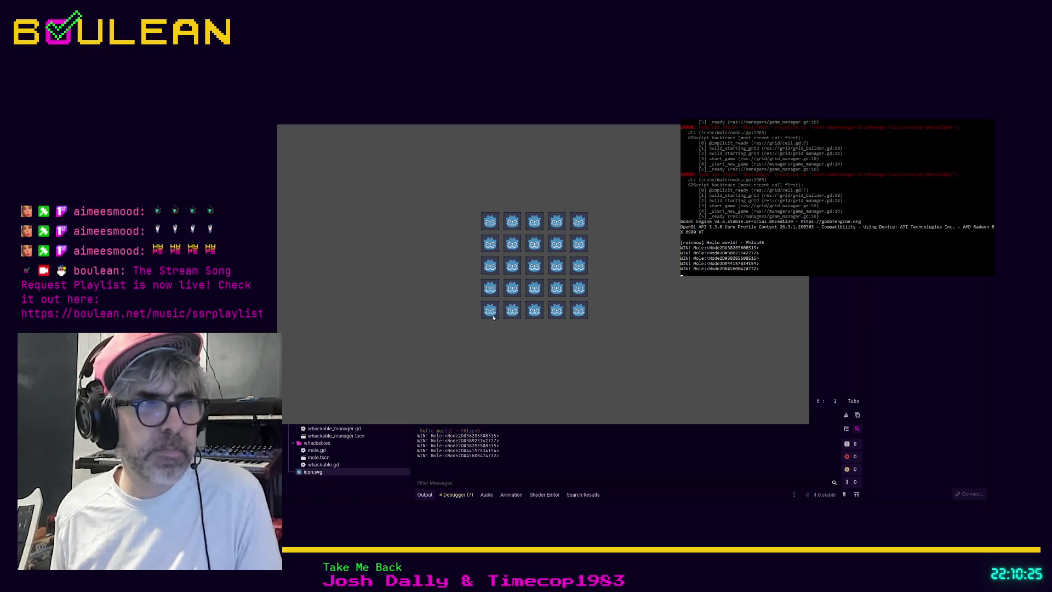
{"action": "left_click", "coordinate": [486, 296]}
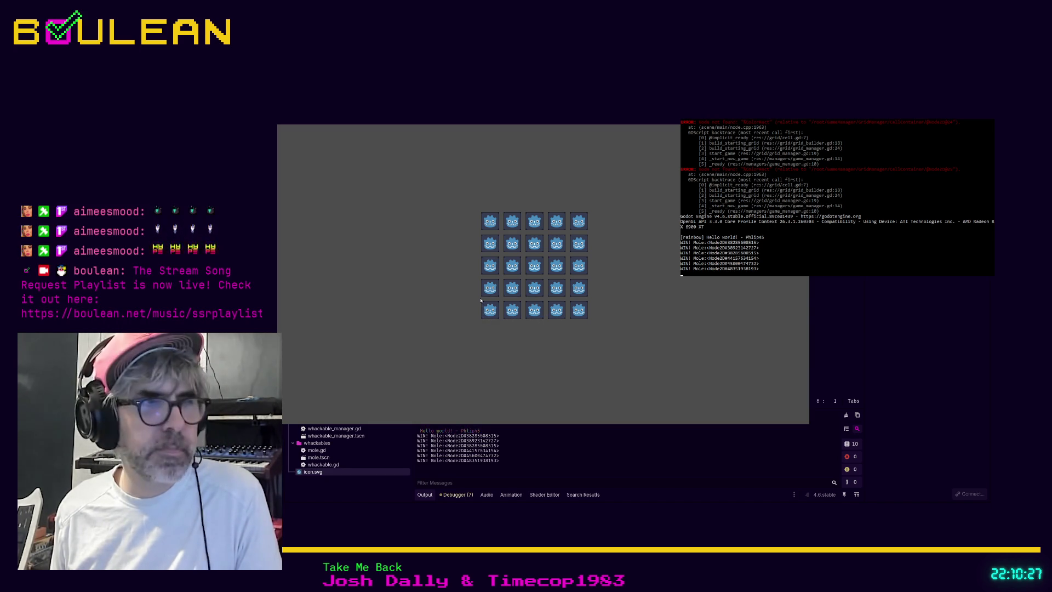
{"action": "left_click", "coordinate": [501, 290]}
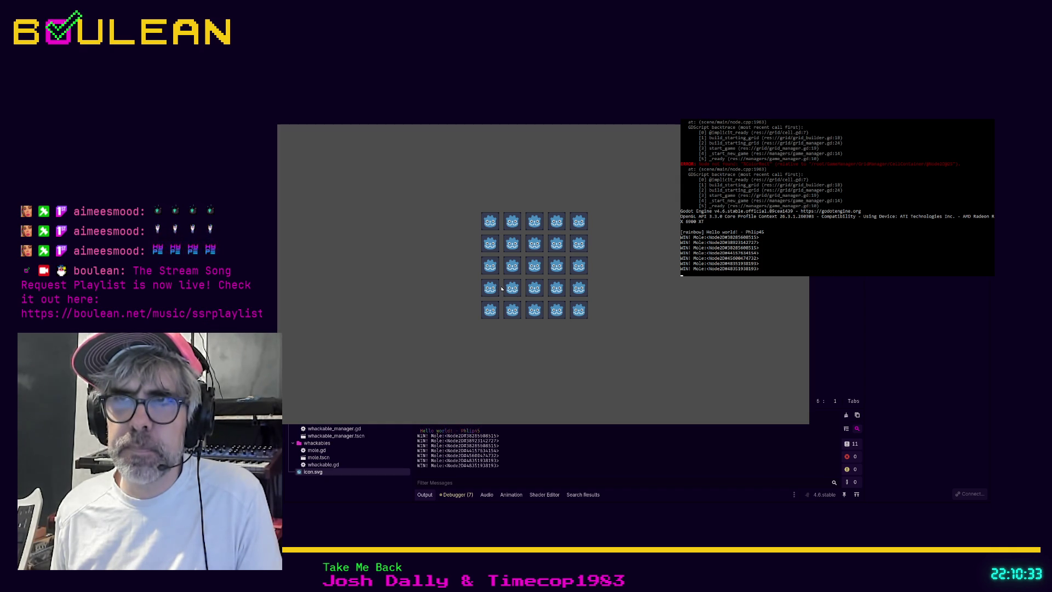
{"action": "left_click", "coordinate": [491, 290]}
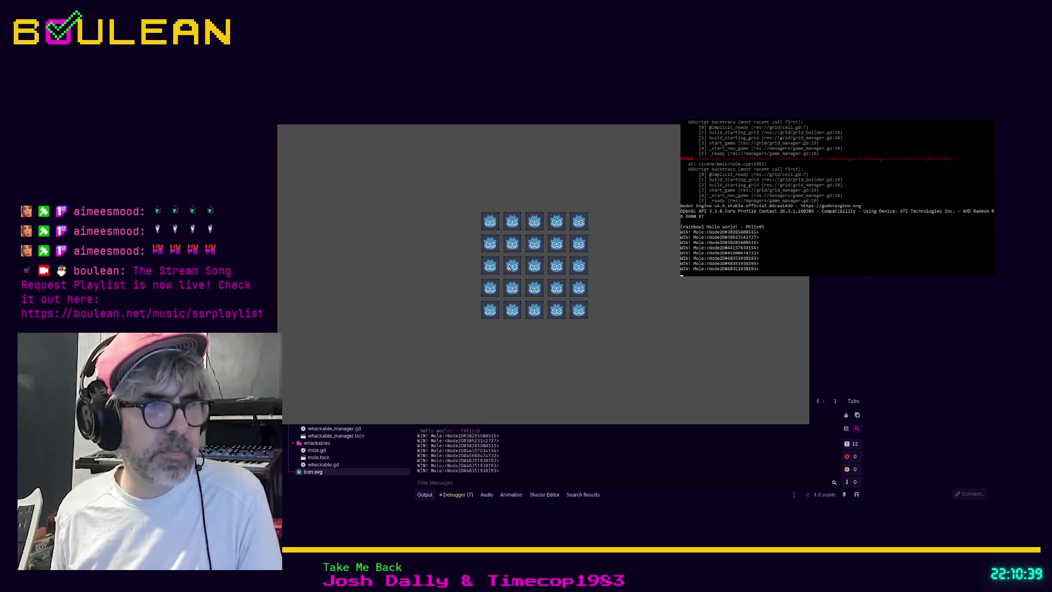
{"action": "left_click", "coordinate": [512, 290]}
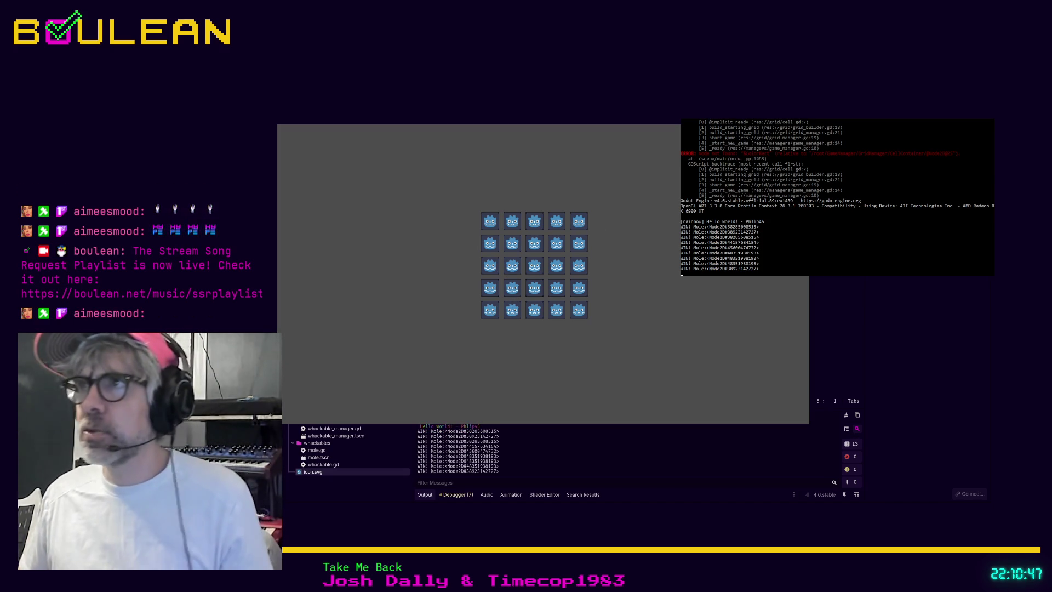
Stop the game, save the Mole scene, select the root Mole node, and run the game again.
{"action": "key", "text": "F8"}
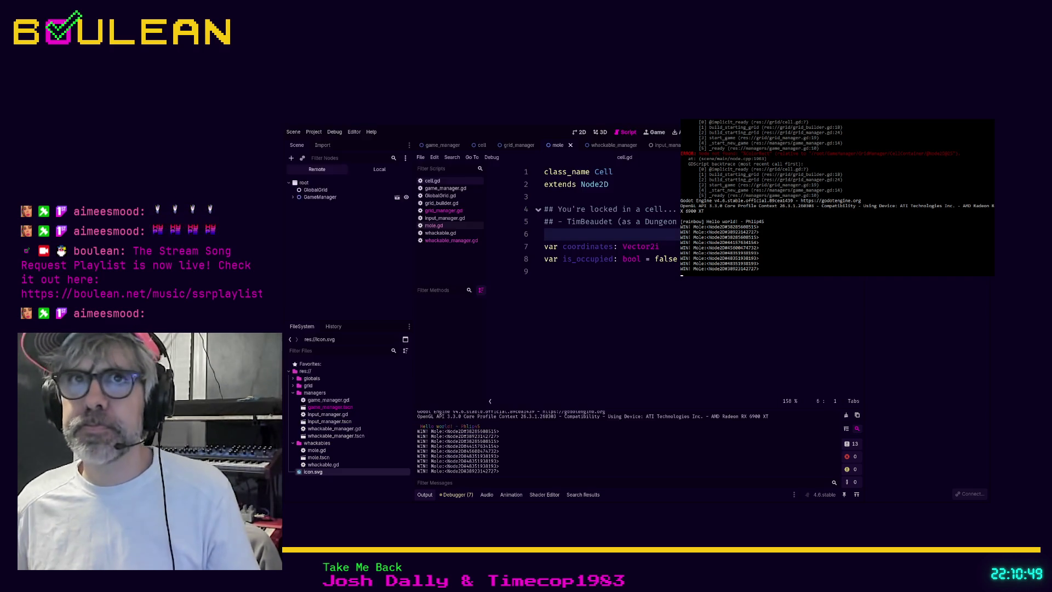
{"action": "left_click", "coordinate": [331, 186]}
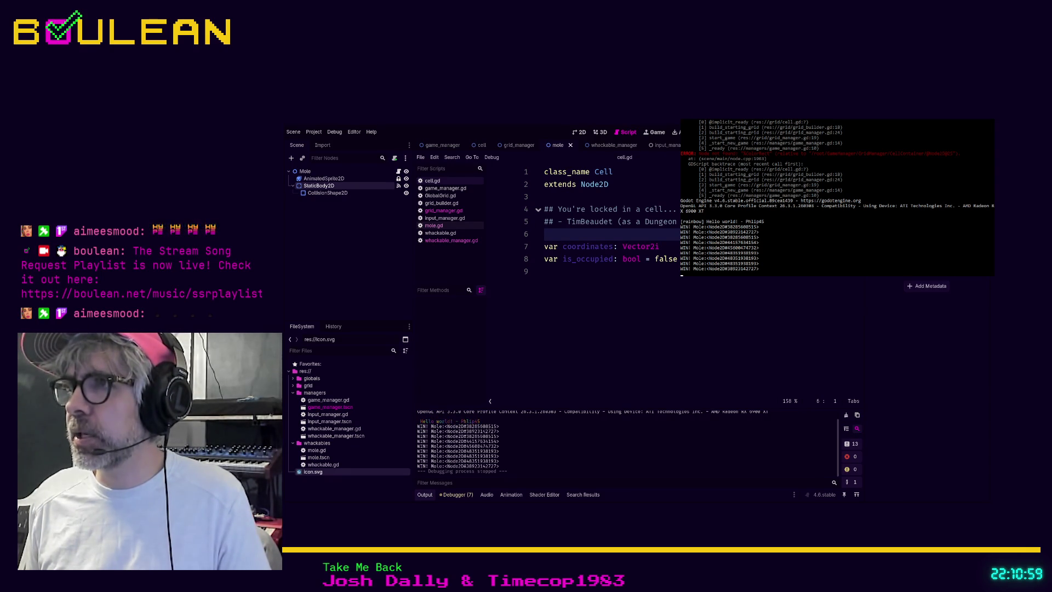
{"action": "key", "text": "ctrl+z"}
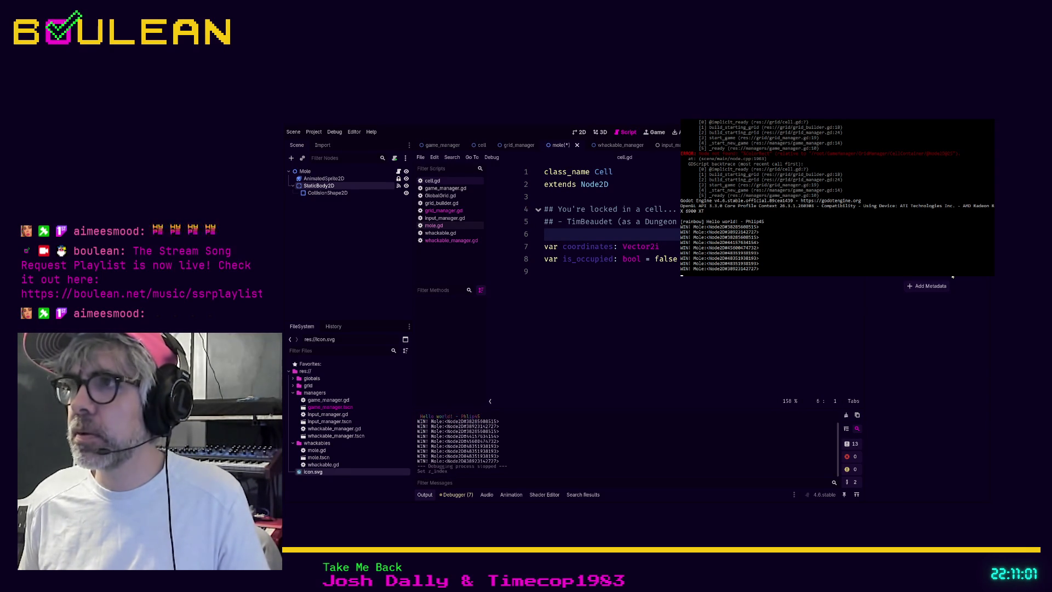
{"action": "left_click", "coordinate": [687, 303]}
{"action": "key", "text": "ctrl+s"}
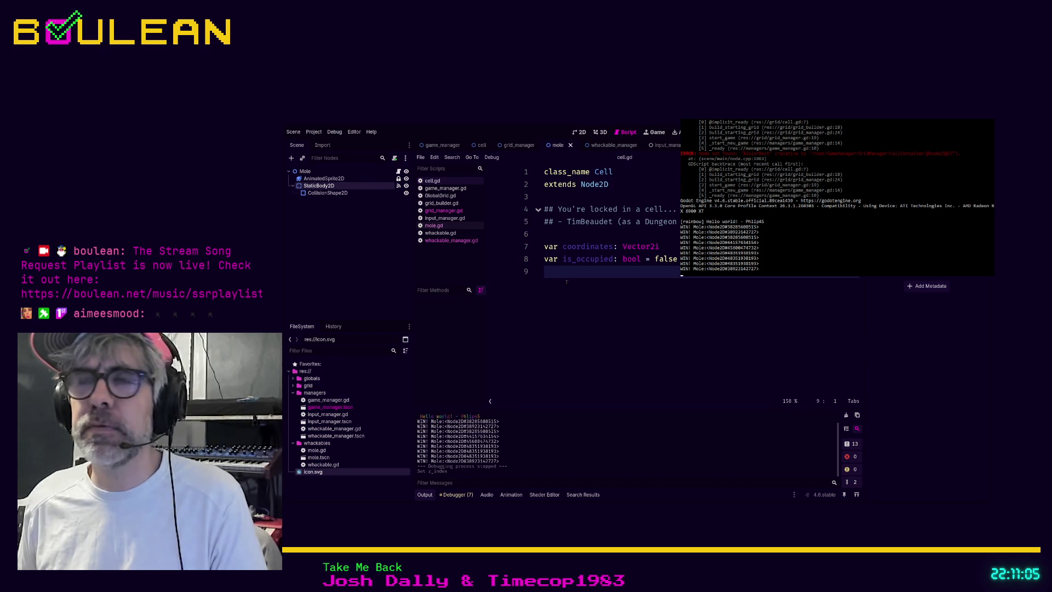
{"action": "left_click", "coordinate": [304, 171]}
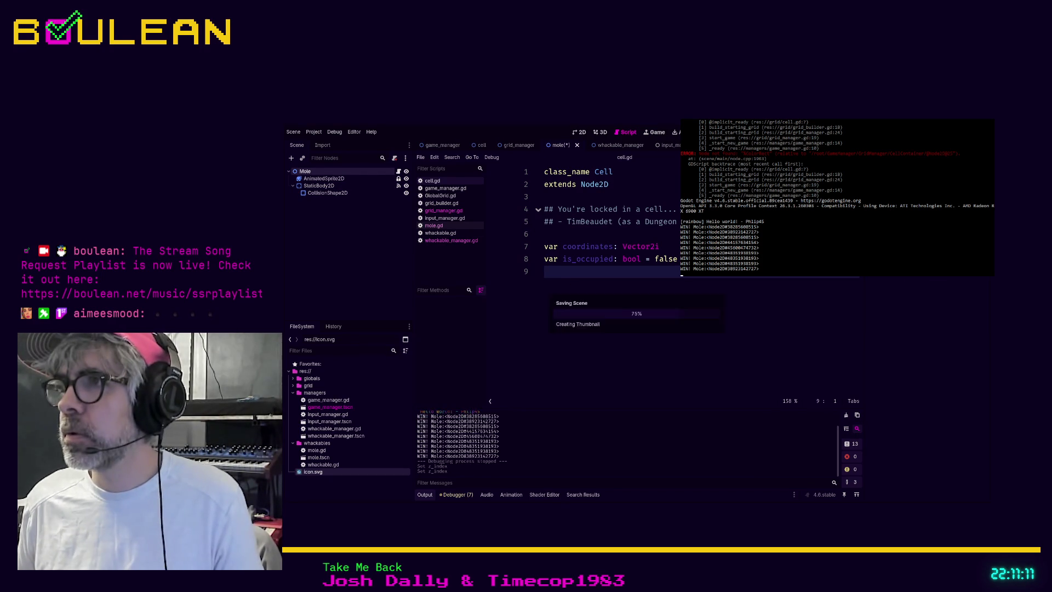
{"action": "key", "text": "F5"}
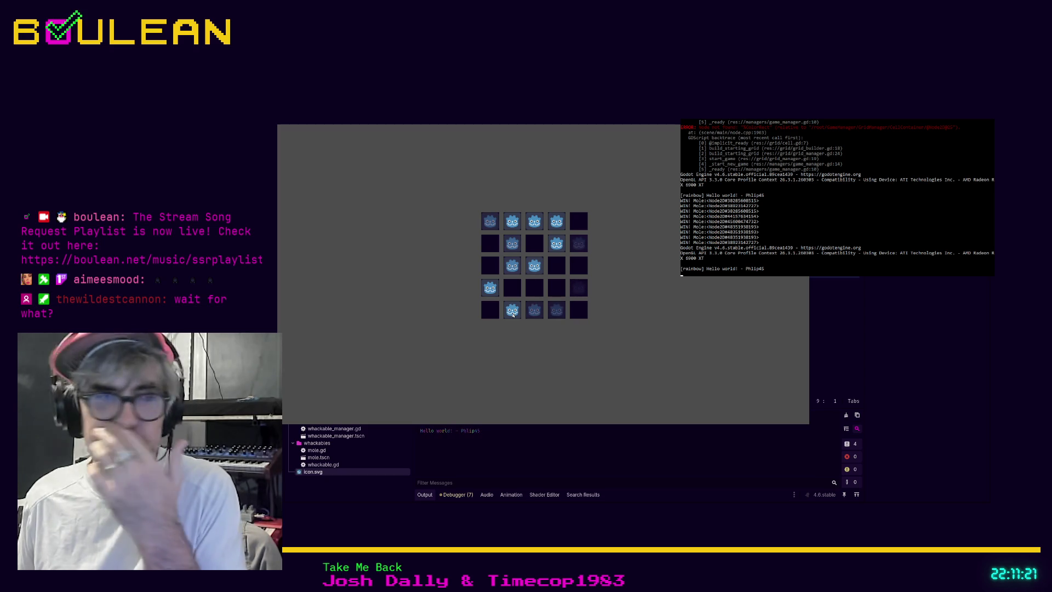
Whack two moles, one on the bottom row, so WIN! prints twice, then stop the game.
{"action": "left_click", "coordinate": [555, 310]}
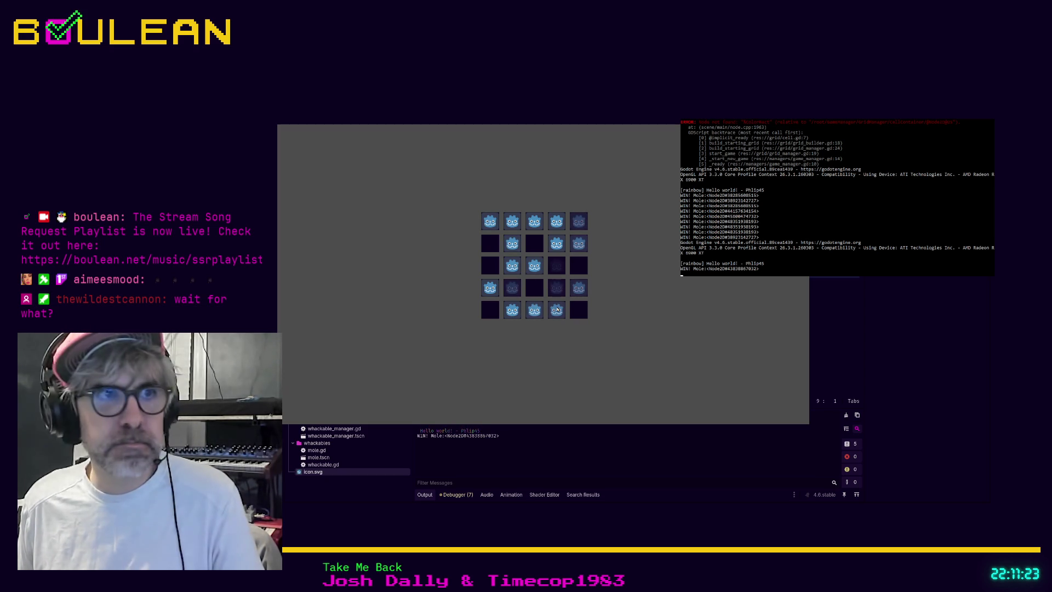
{"action": "left_click", "coordinate": [490, 288]}
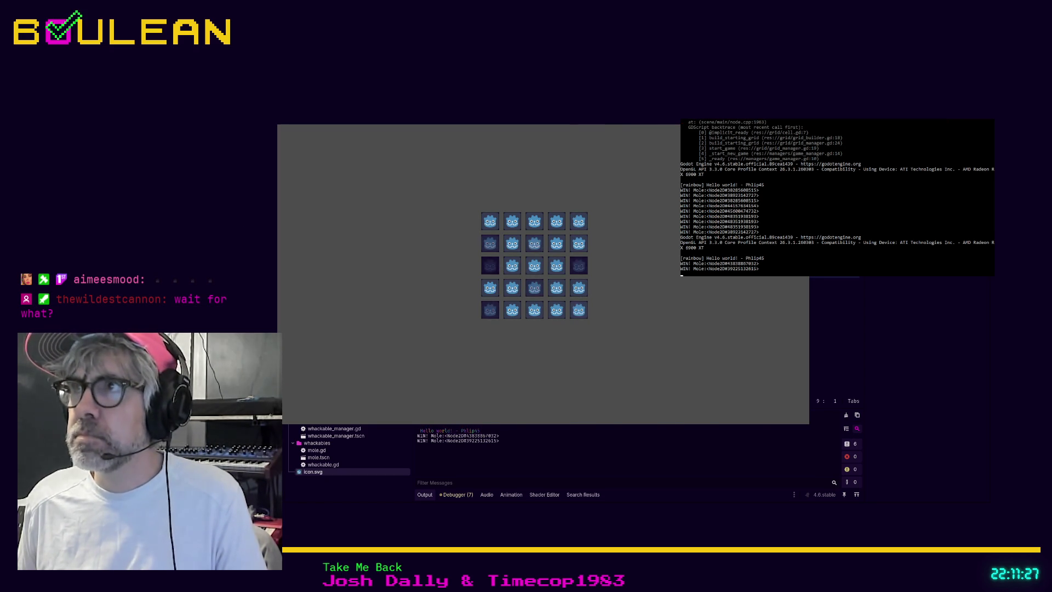
{"action": "key", "text": "F8"}
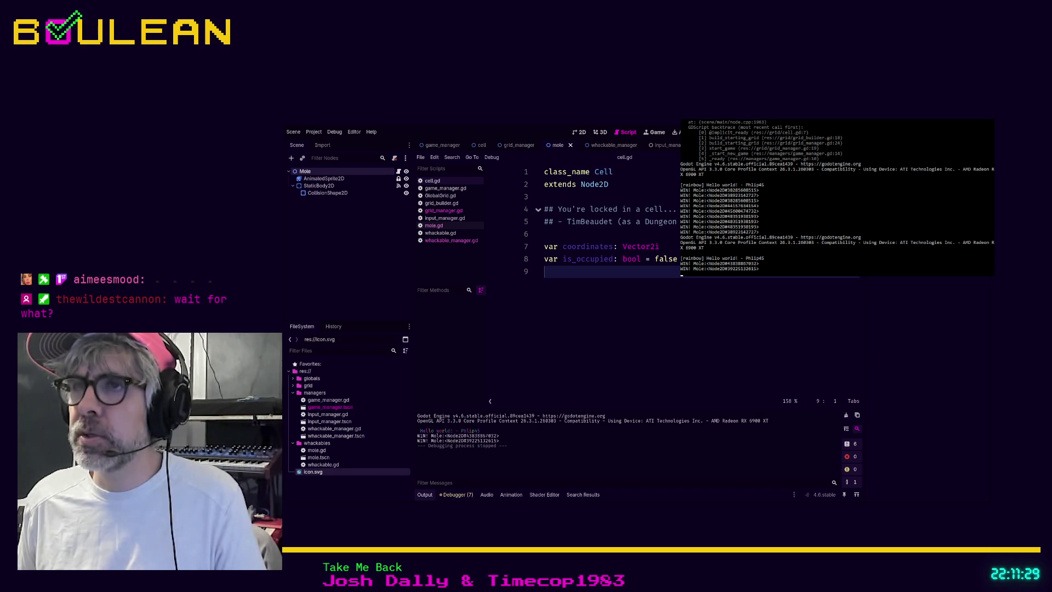
Save the Mole scene, step through its StaticBody2D, AnimatedSprite2D and CollisionShape2D nodes, and open mole.gd.
{"action": "key", "text": "ctrl+z"}
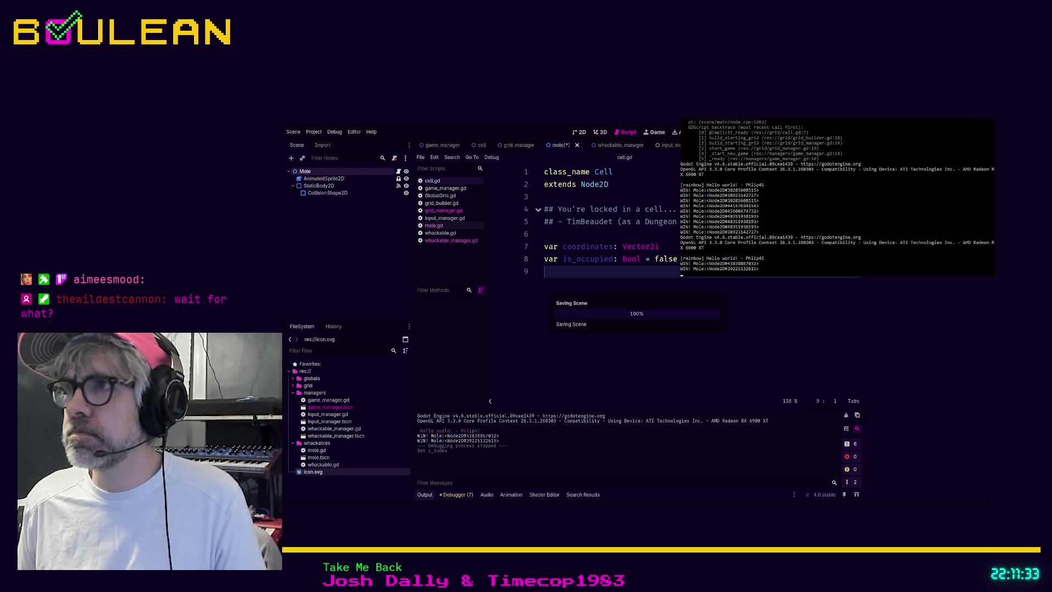
{"action": "left_click", "coordinate": [325, 187]}
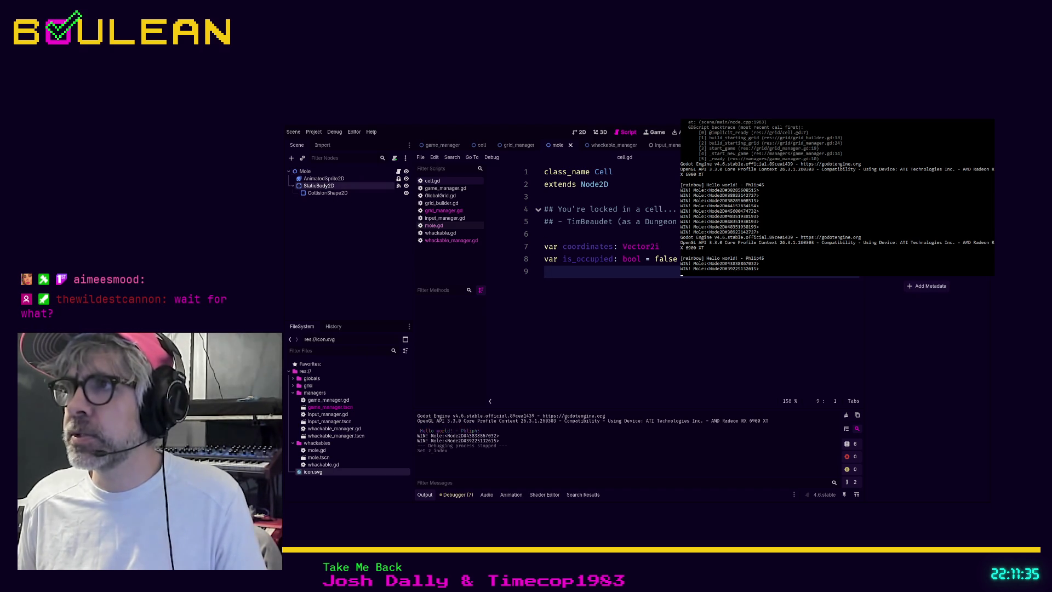
{"action": "key", "text": "ctrl+z"}
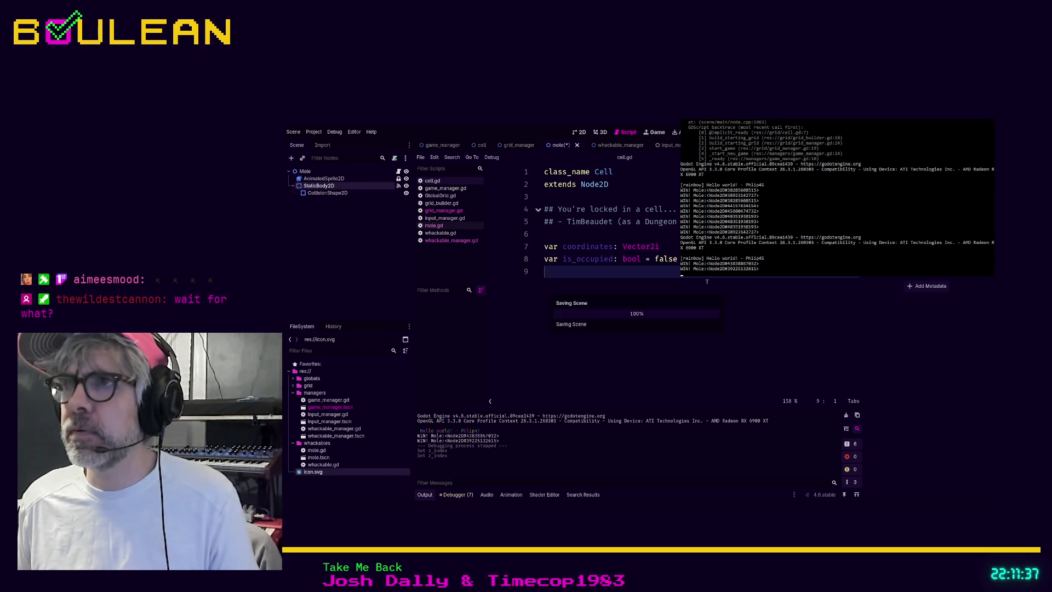
{"action": "key", "text": "Up"}
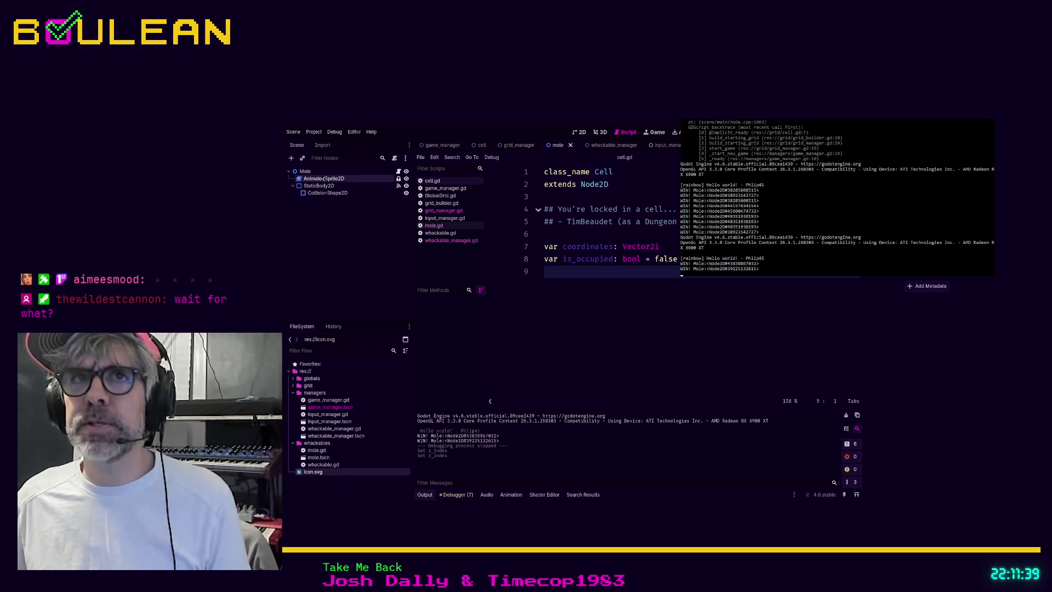
{"action": "left_click", "coordinate": [328, 193]}
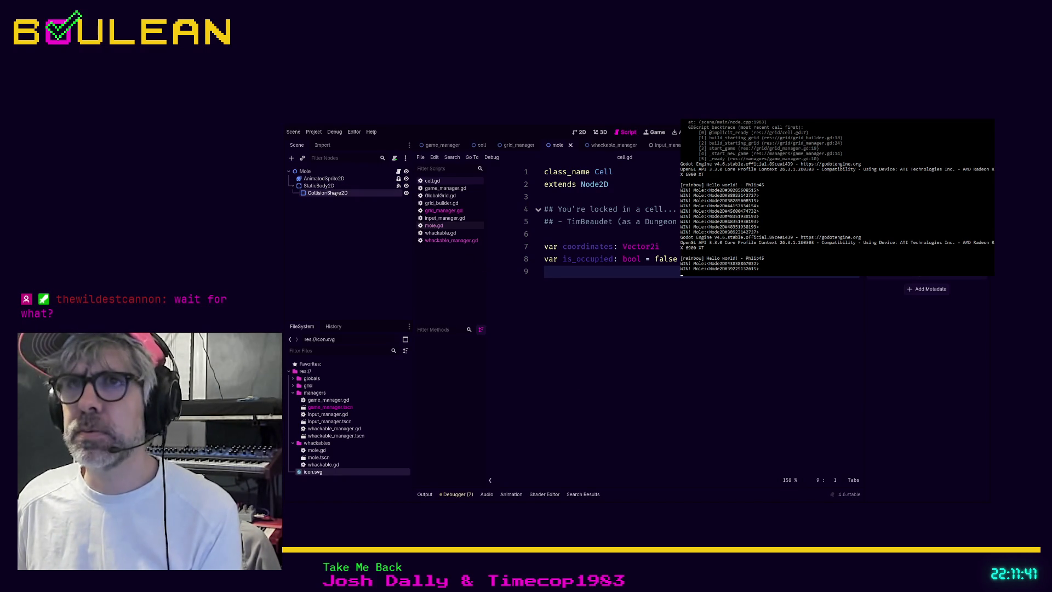
{"action": "left_click", "coordinate": [434, 226]}
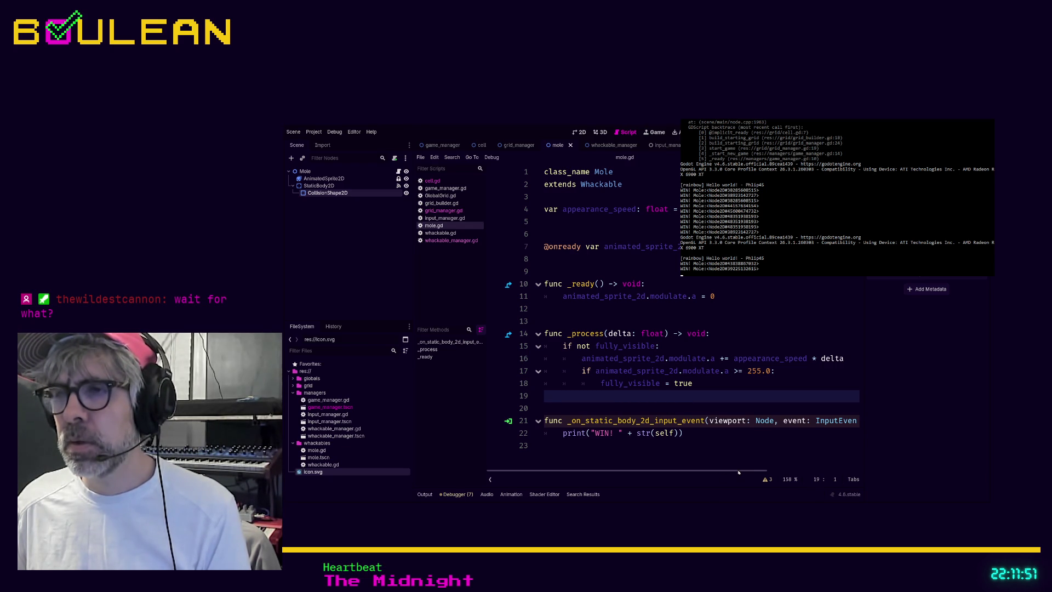
Scroll the mole.gd code, select StaticBody2D, and switch to the 2D view of the Mole scene.
{"action": "mouse_move", "coordinate": [735, 472]}
{"action": "left_mouse_down"}
{"action": "mouse_move", "coordinate": [837, 460]}
{"action": "mouse_move", "coordinate": [676, 444]}
{"action": "left_mouse_up"}
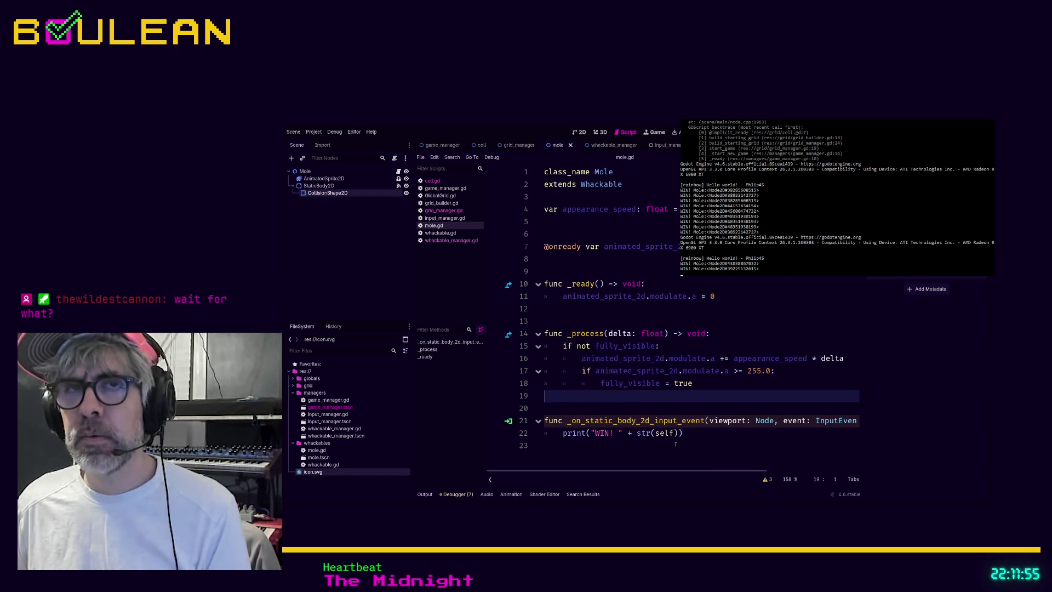
{"action": "left_click", "coordinate": [340, 187]}
{"action": "left_click", "coordinate": [577, 133]}
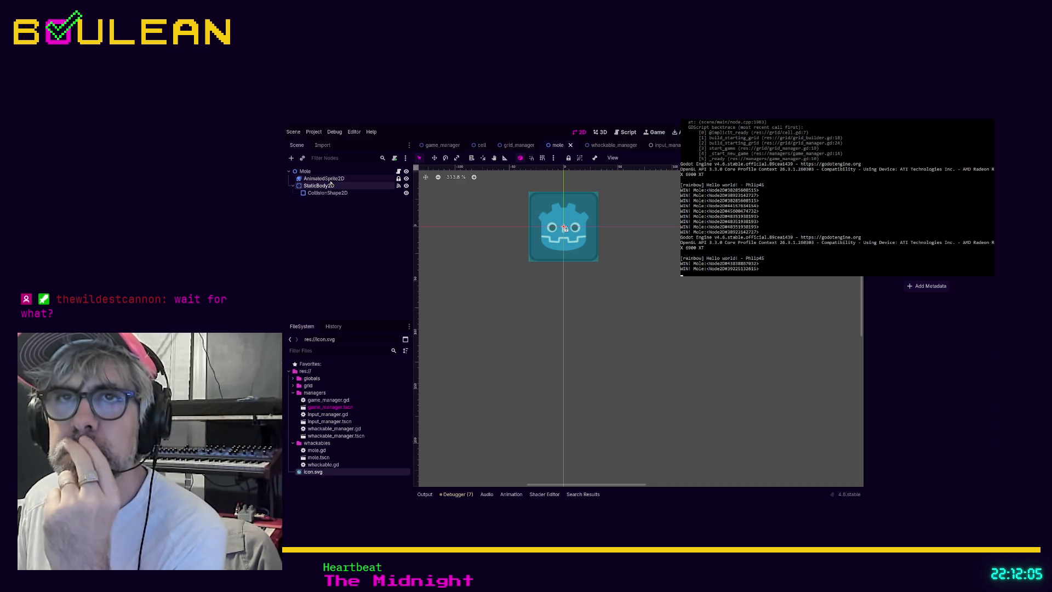
Inspect the AnimatedSprite2D's SpriteFrames and the CollisionShape2D, then run the game again.
{"action": "left_click", "coordinate": [331, 180]}
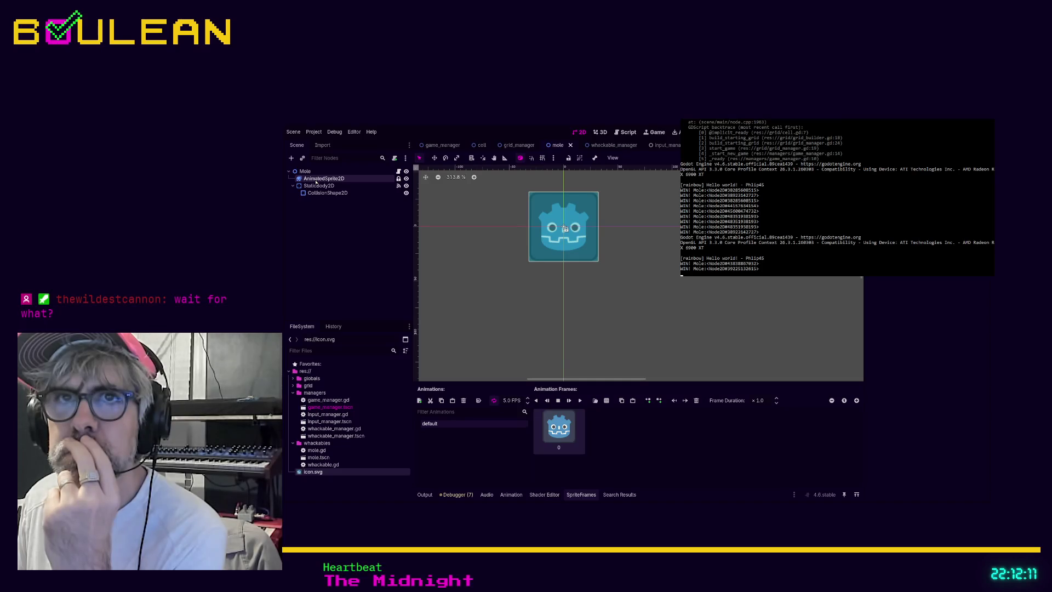
{"action": "left_click", "coordinate": [323, 192]}
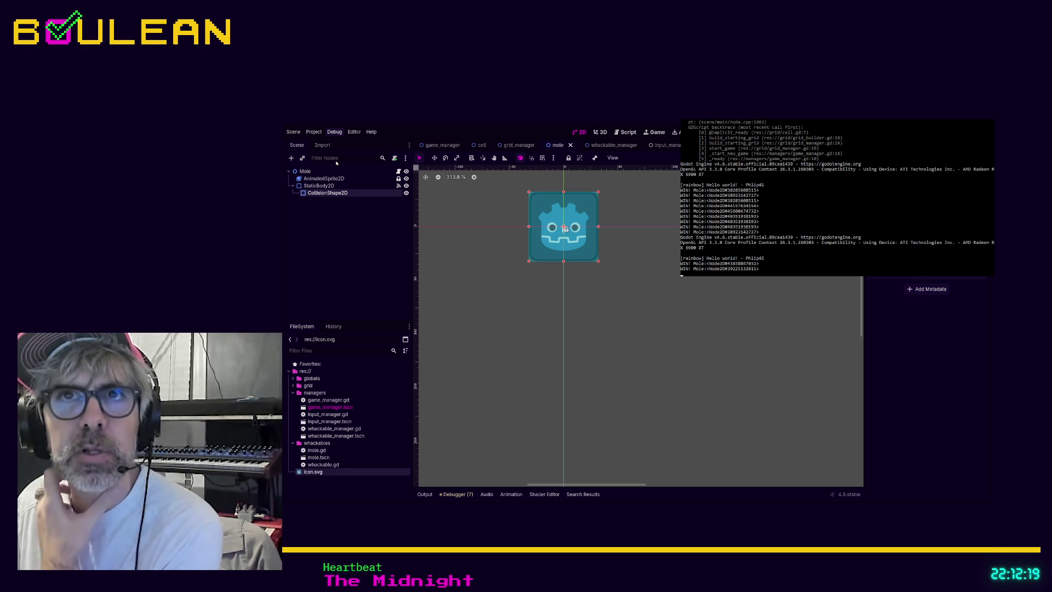
{"action": "key", "text": "F5"}
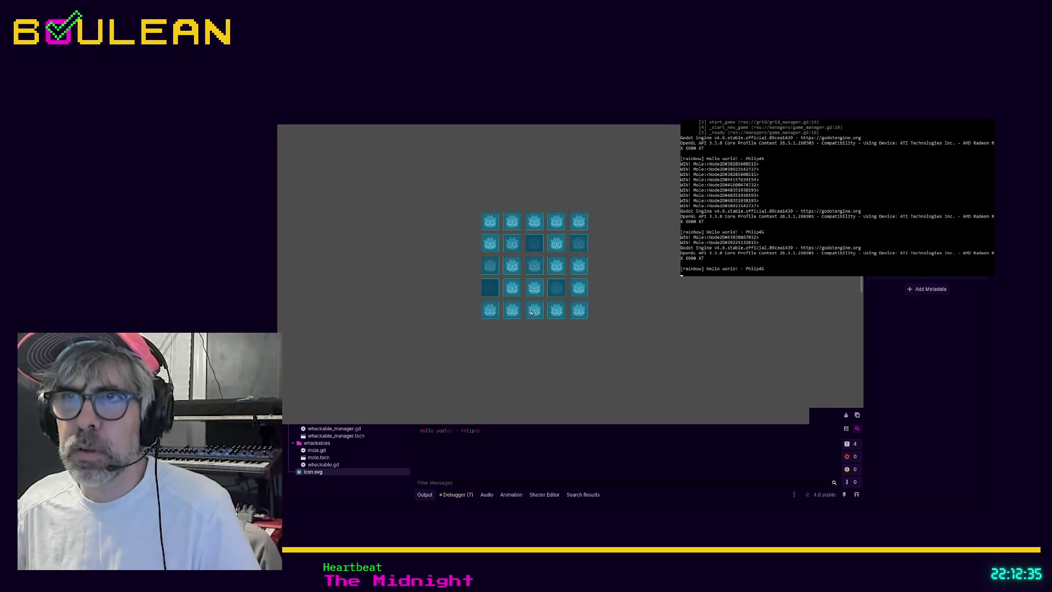
Whack two moles so two 'WIN! Mole' lines are logged, then stop the running game.
{"action": "left_click", "coordinate": [507, 299]}
{"action": "left_click", "coordinate": [490, 292]}
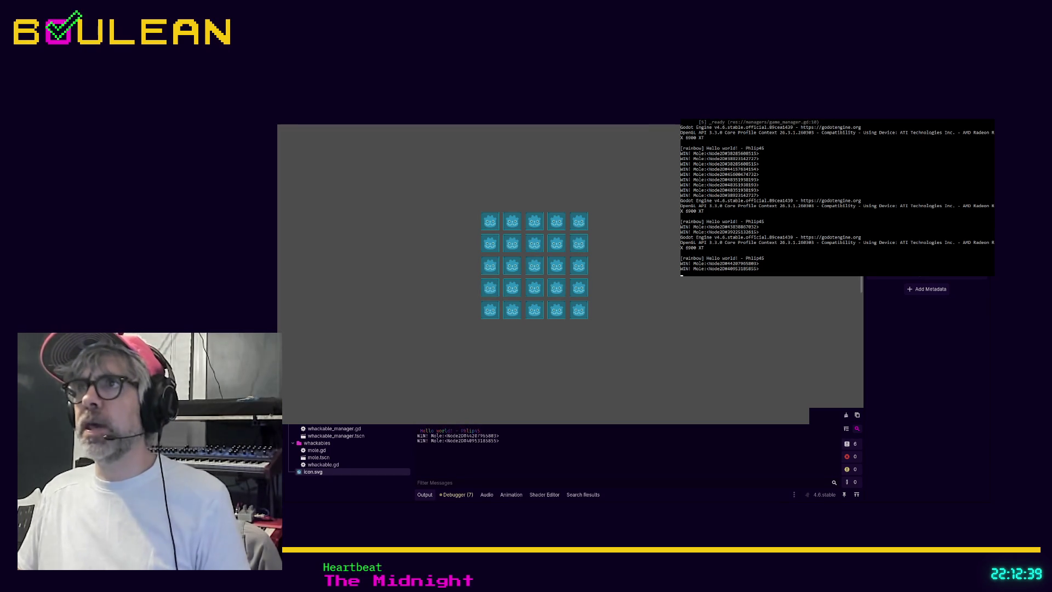
{"action": "key", "text": "super+q"}
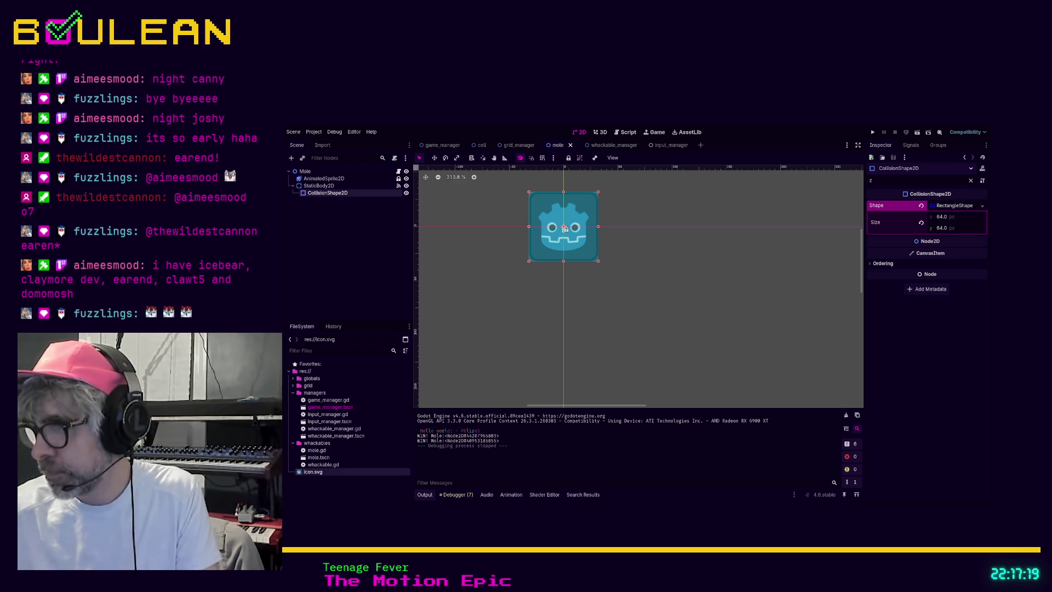
Switch from the Godot editor to the Obsidian window with the To Do note.
{"action": "key", "text": "alt+Tab"}
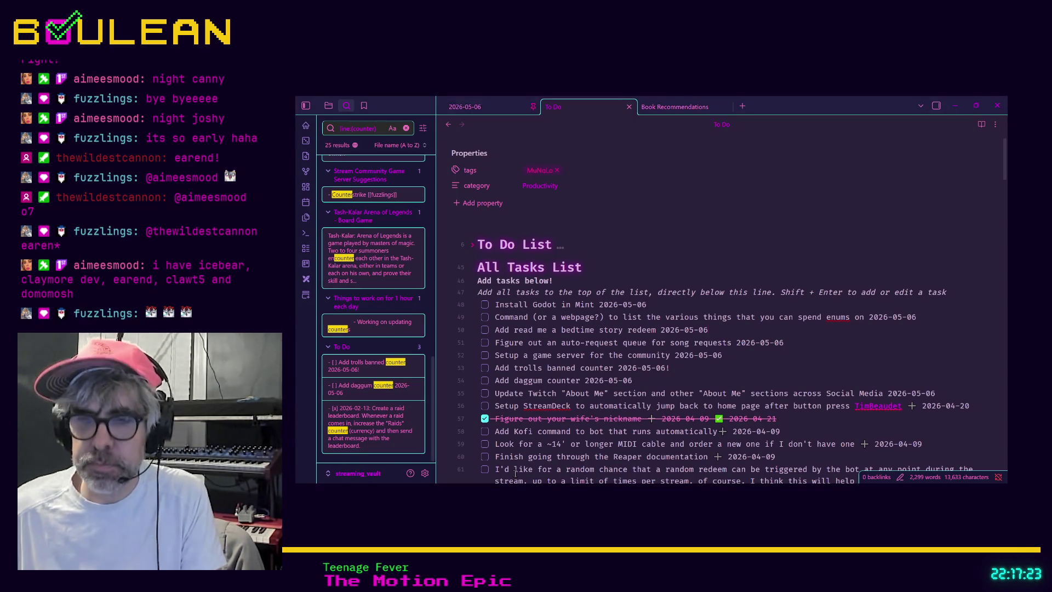
Open the Stream/Raid Tracker note through the quick finder by searching 'raid'.
{"action": "key", "text": "ctrl+o"}
{"action": "type", "text": "raid"}
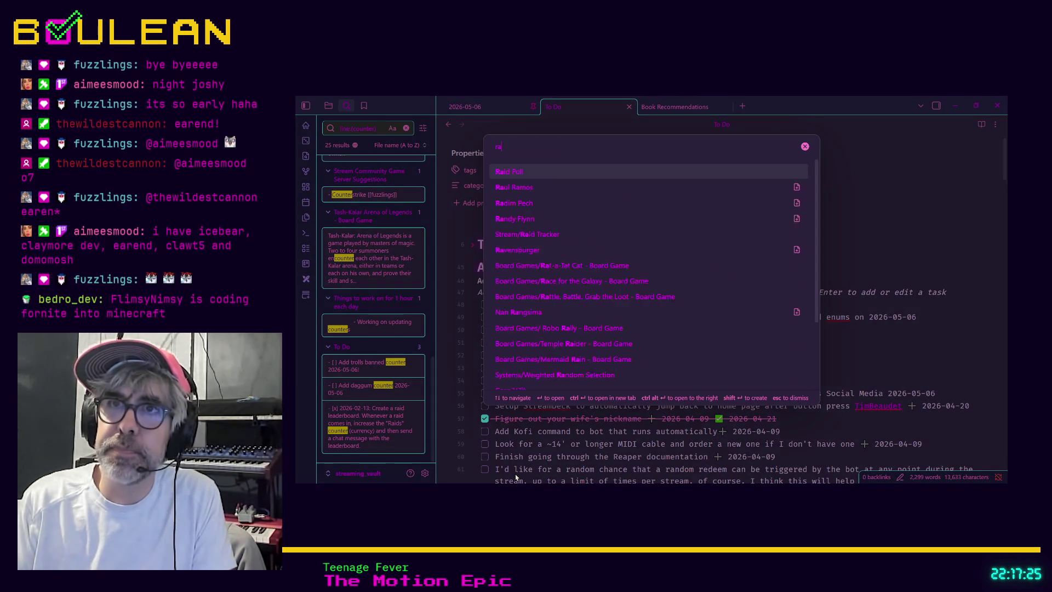
{"action": "key", "text": "Down"}
{"action": "key", "text": "Return"}
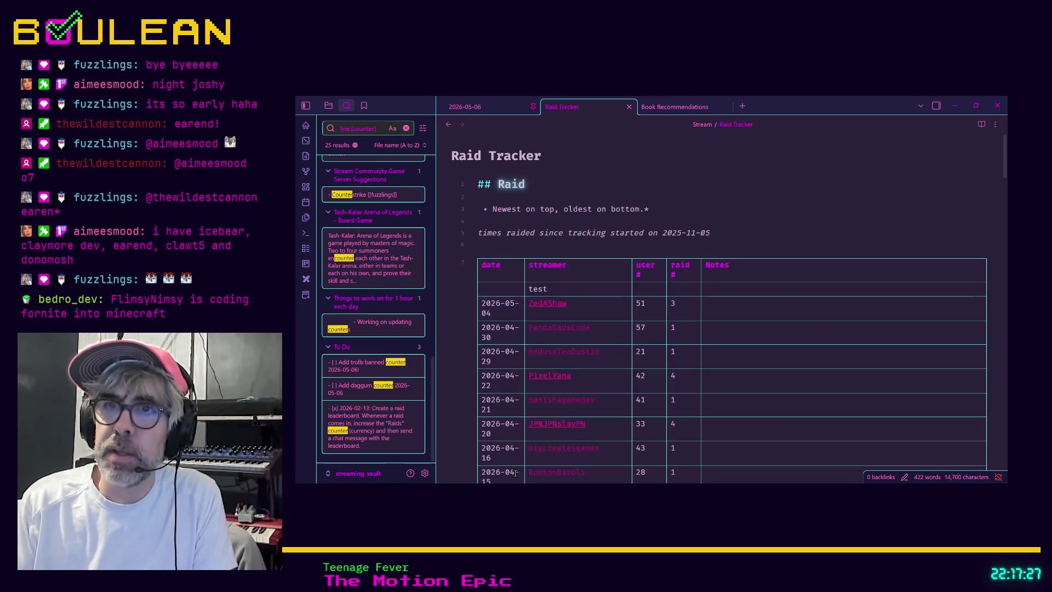
Search the note for 'ear' and step back to match 1/7, the 2026-03-18 entry.
{"action": "key", "text": "ctrl+f"}
{"action": "type", "text": "ear"}
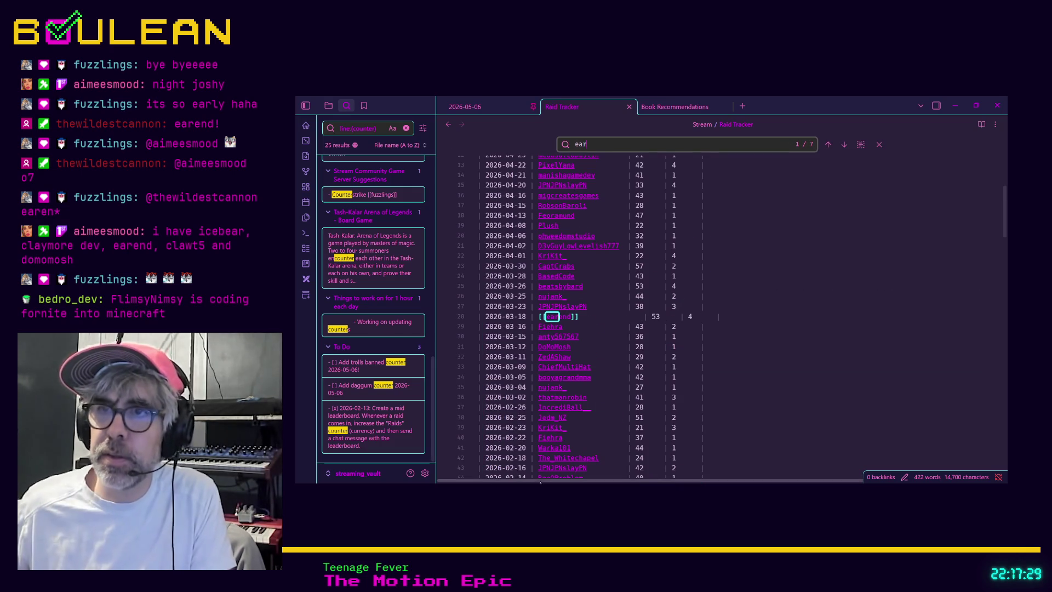
{"action": "scroll", "coordinate": [550, 343], "scroll_direction": "up", "scroll_amount": 1}
{"action": "scroll", "coordinate": [550, 343], "scroll_direction": "up", "scroll_amount": 1}
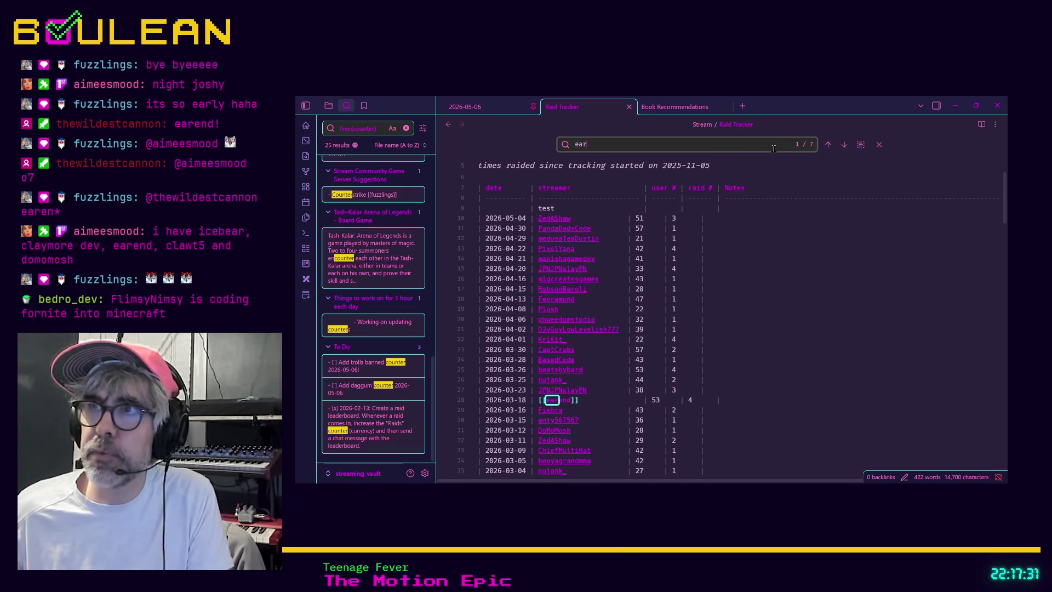
{"action": "left_click", "coordinate": [828, 145]}
{"action": "left_click", "coordinate": [844, 146]}
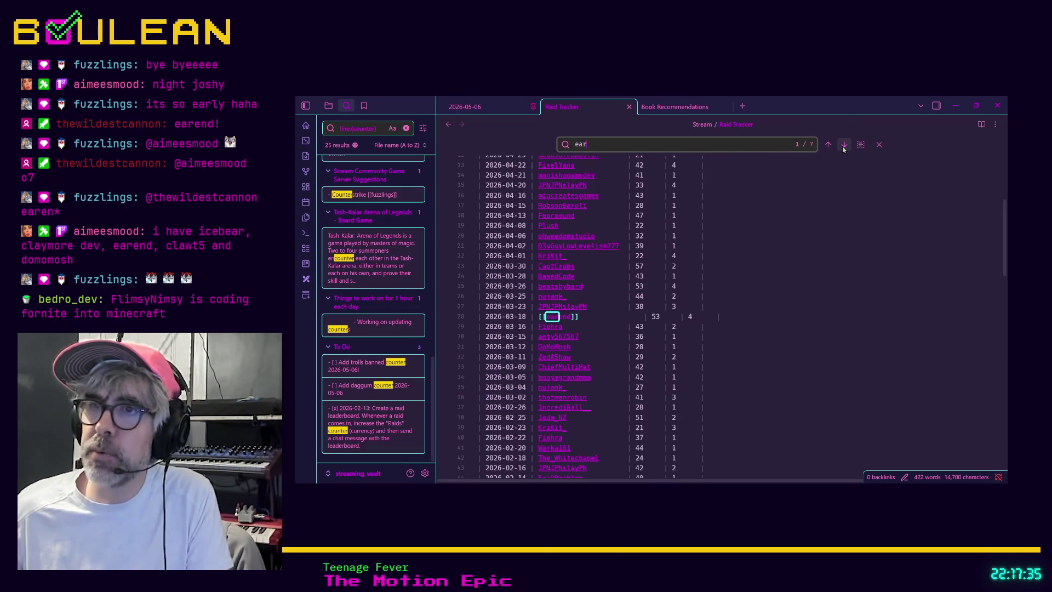
{"action": "scroll", "coordinate": [688, 339], "scroll_direction": "up", "scroll_amount": 3}
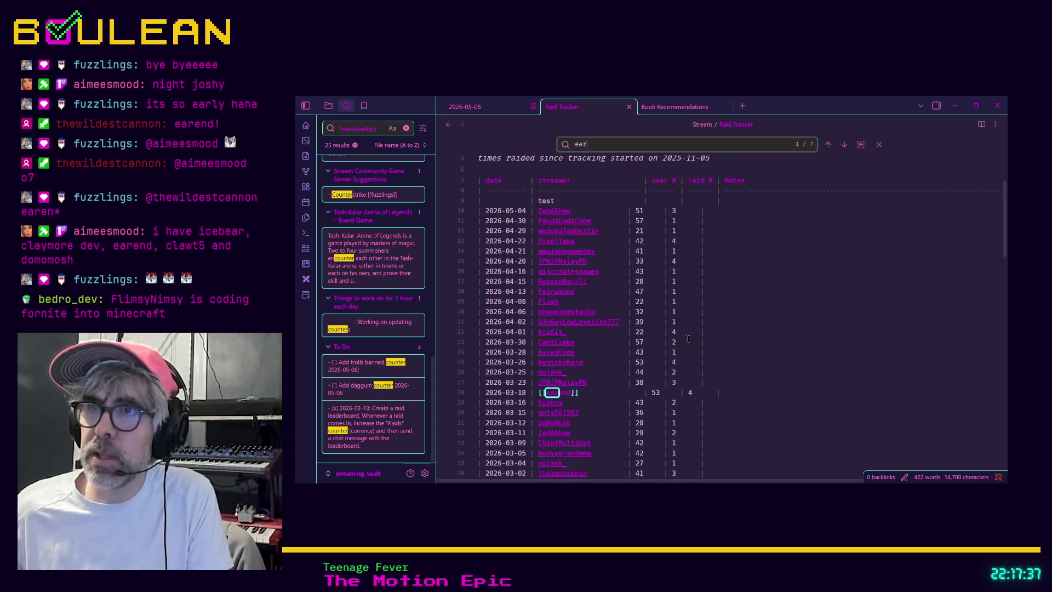